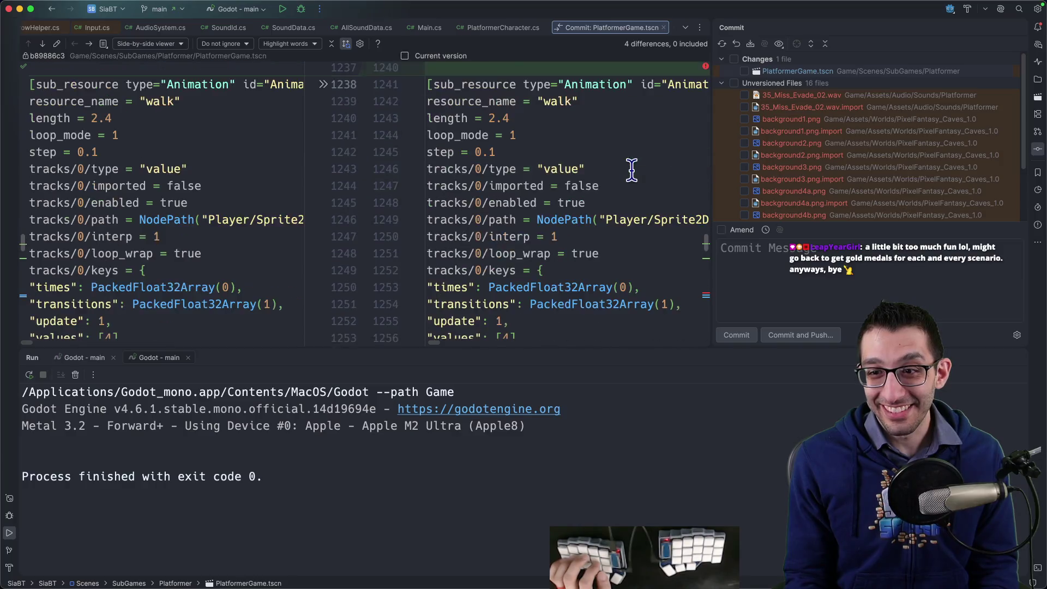
In Godot, open the Player's AnimationTree state-machine graph and clear out all its existing nodes.
{"action": "left_click", "coordinate": [701, 573]}
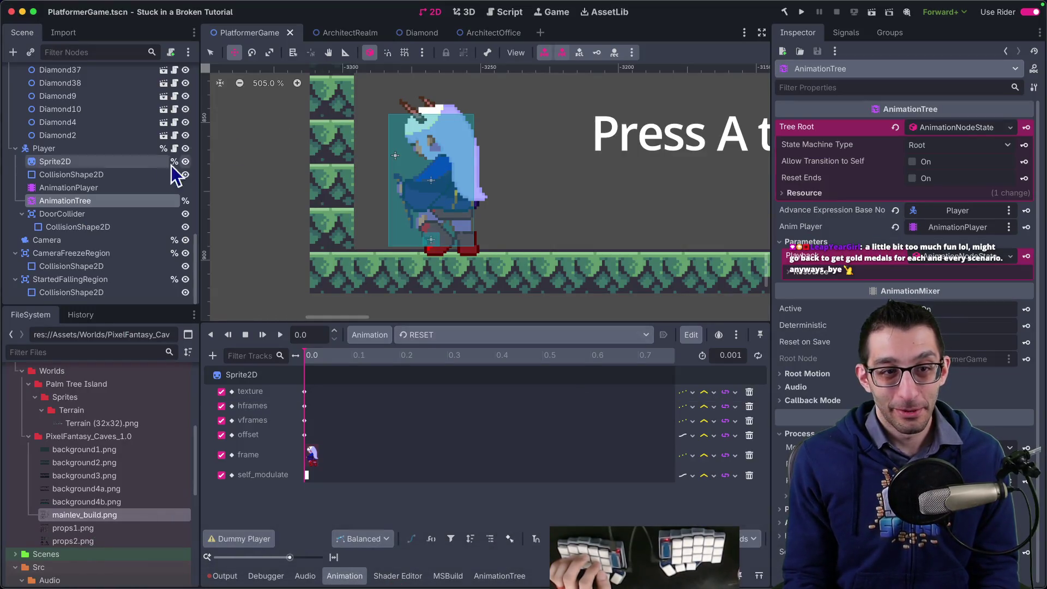
{"action": "left_click", "coordinate": [437, 335]}
{"action": "left_click", "coordinate": [436, 336]}
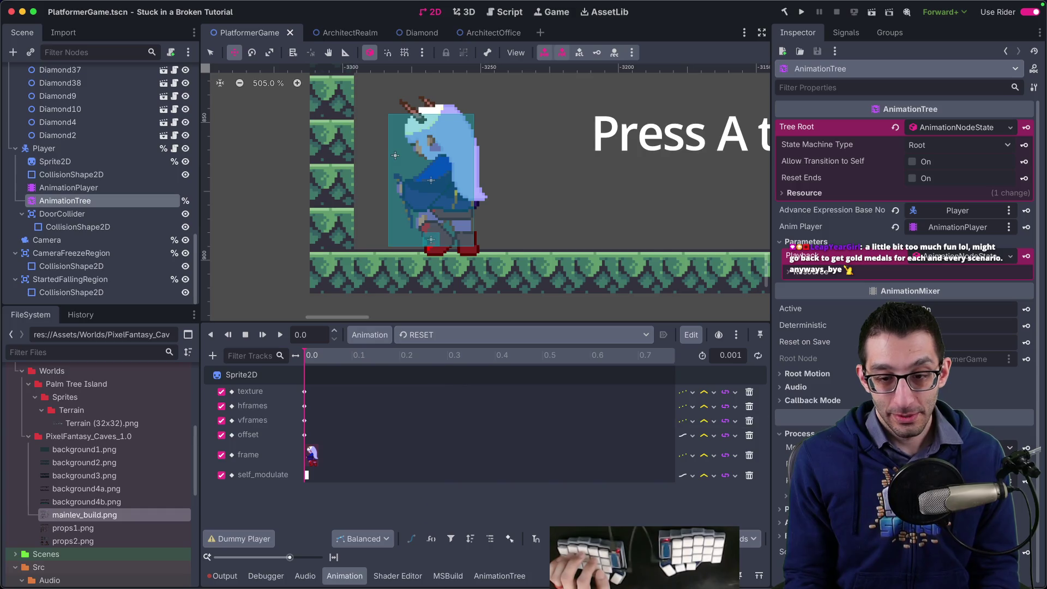
{"action": "left_click", "coordinate": [499, 576]}
{"action": "key", "text": "ctrl+a"}
{"action": "key", "text": "Delete"}
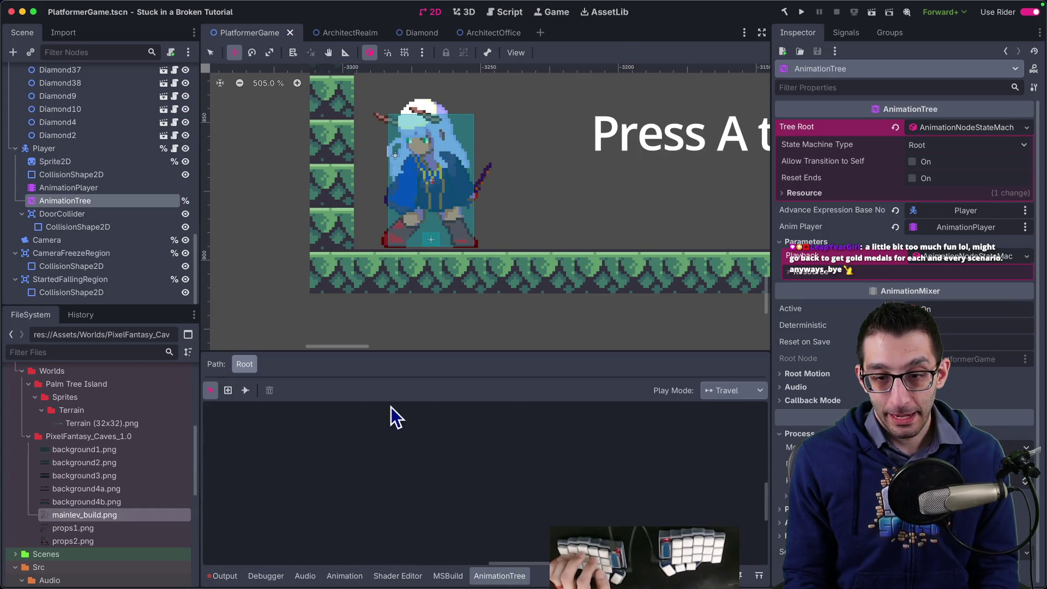
Add a state playing the jump animation, rename it 'jumping', and move it down-left.
{"action": "right_click", "coordinate": [409, 420]}
{"action": "mouse_move", "coordinate": [494, 424]}
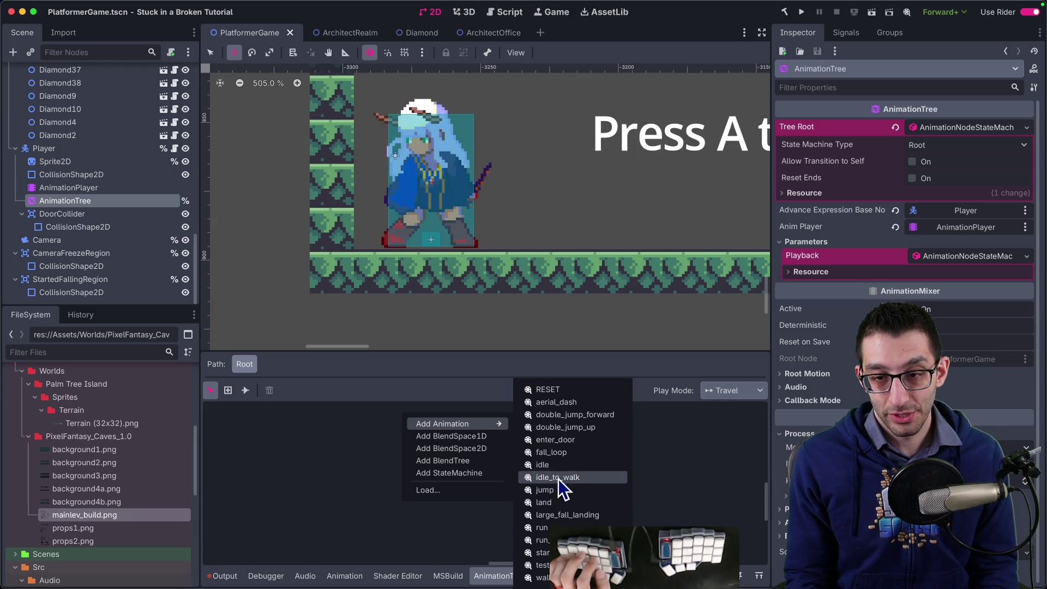
{"action": "left_click", "coordinate": [545, 490]}
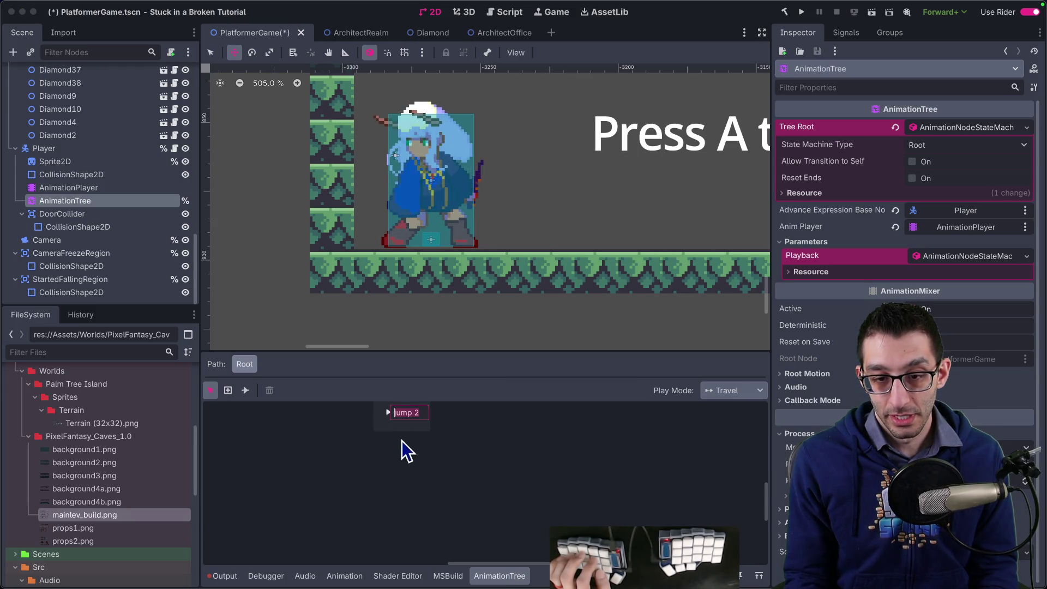
{"action": "key", "text": "BackSpace"}
{"action": "key", "text": "BackSpace"}
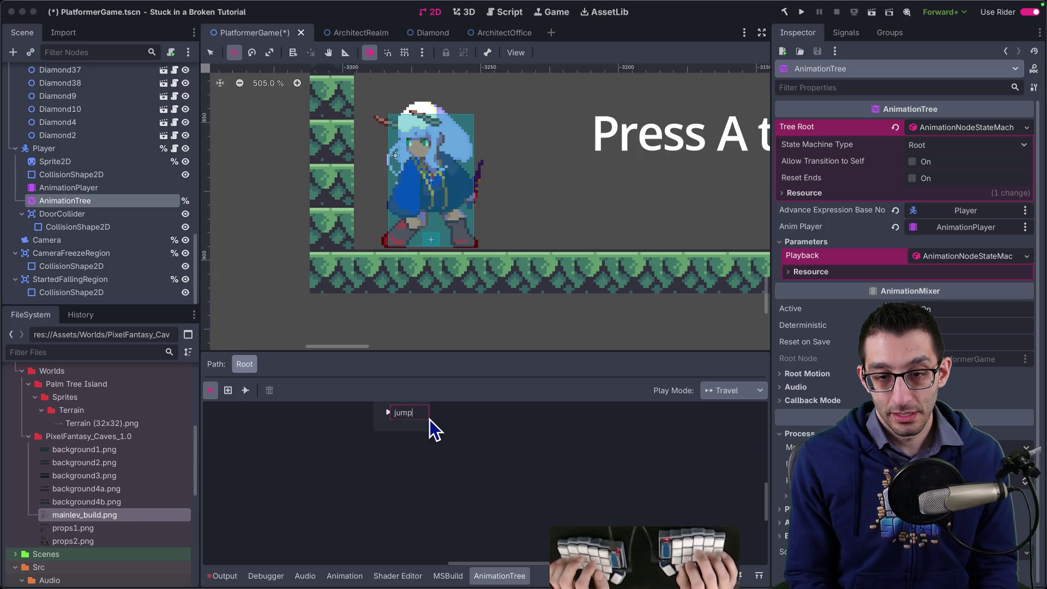
{"action": "type", "text": "ing"}
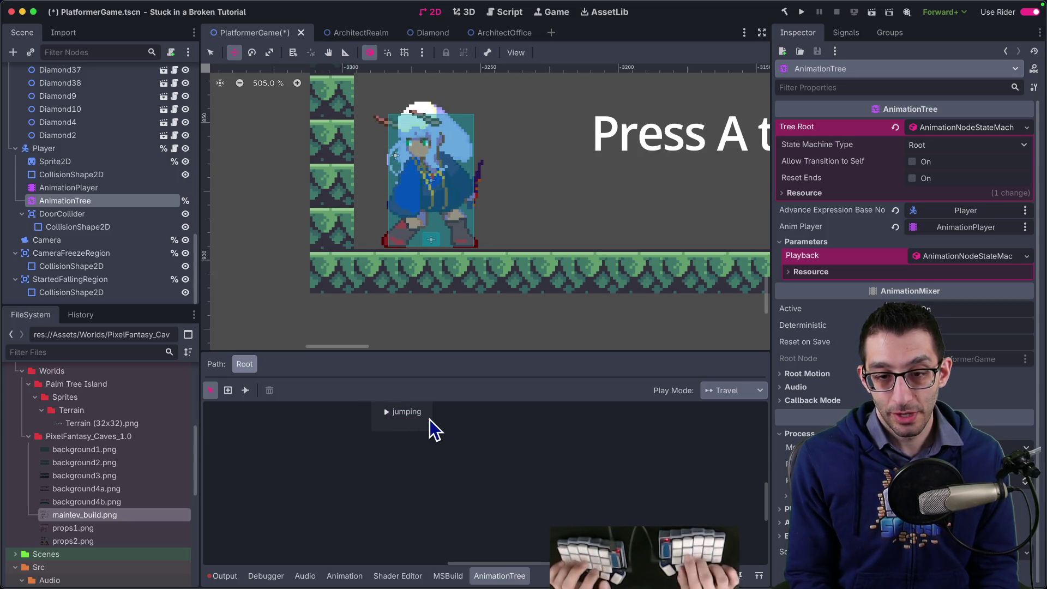
{"action": "key", "text": "Return"}
{"action": "left_click_drag", "start_coordinate": [427, 428], "coordinate": [402, 460]}
Add a second state playing aerial_dash and name it 'air-dashing'.
{"action": "right_click", "coordinate": [435, 452]}
{"action": "mouse_move", "coordinate": [480, 458]}
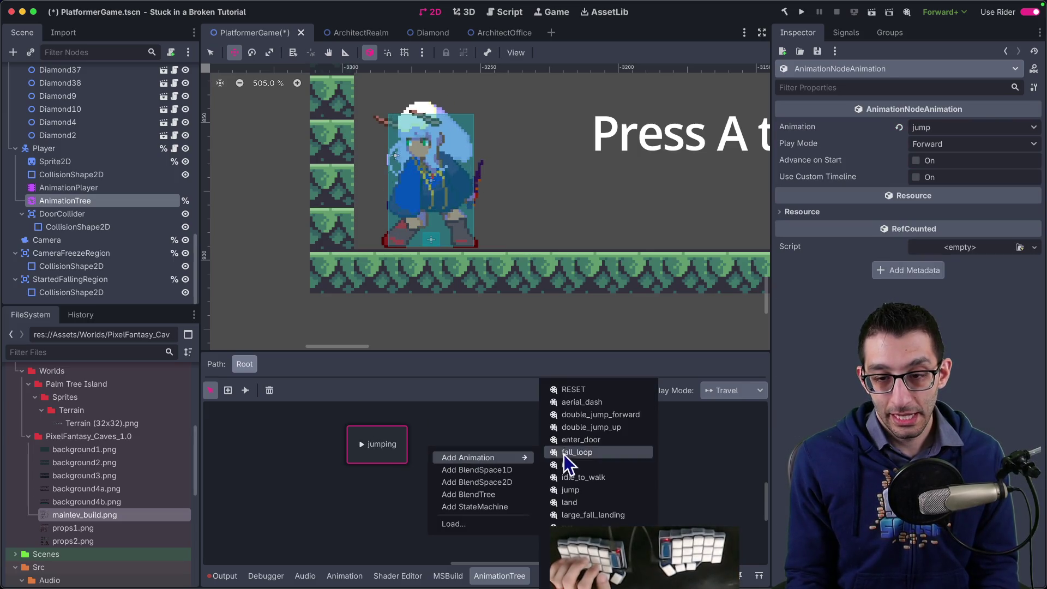
{"action": "left_click", "coordinate": [582, 402]}
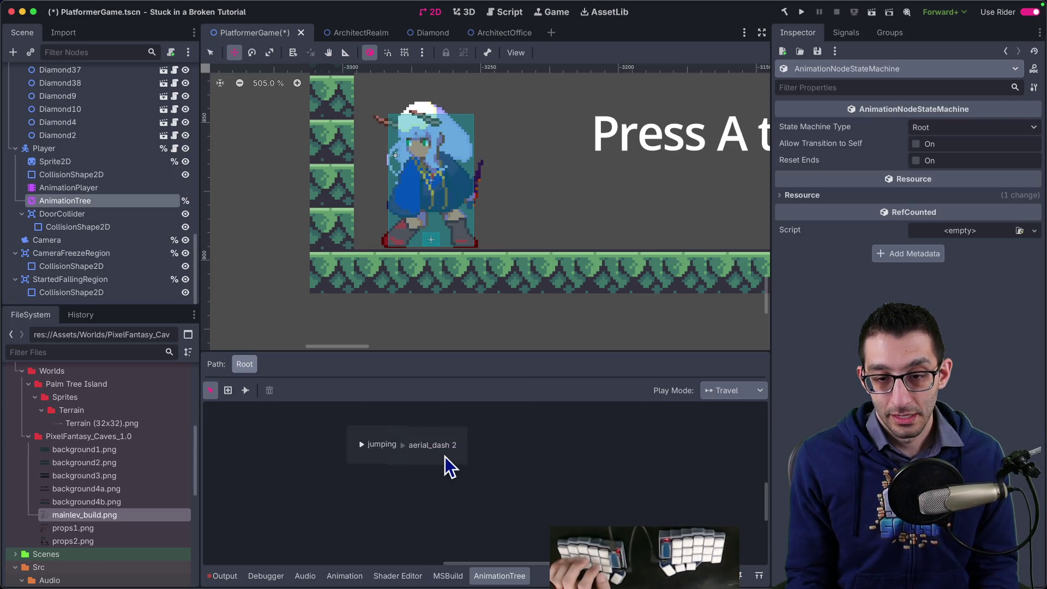
{"action": "key", "text": "ctrl+a"}
{"action": "type", "text": "air"}
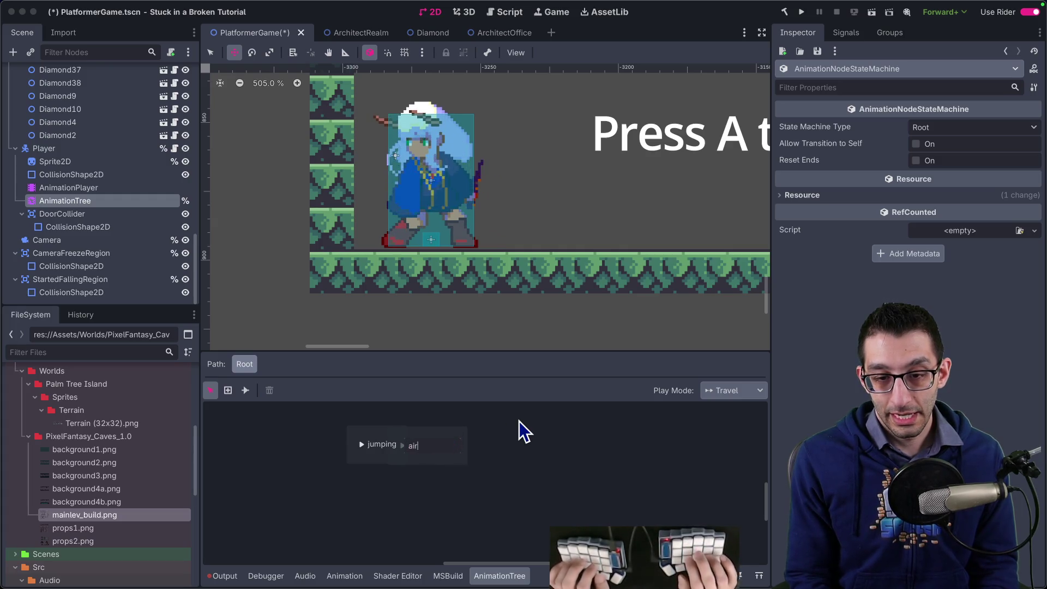
{"action": "type", "text": " dashing"}
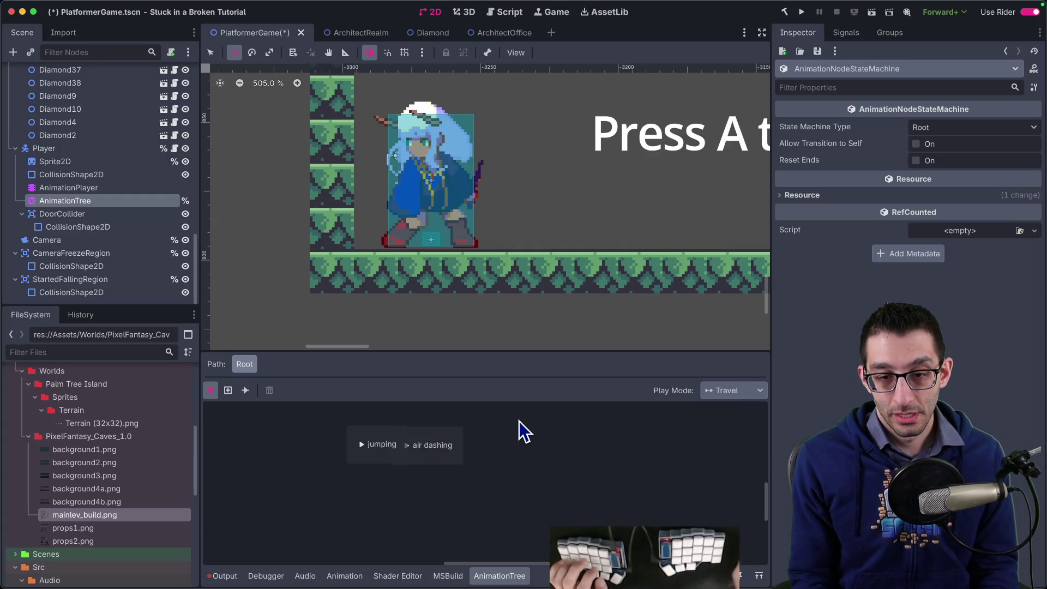
{"action": "left_click", "coordinate": [506, 435]}
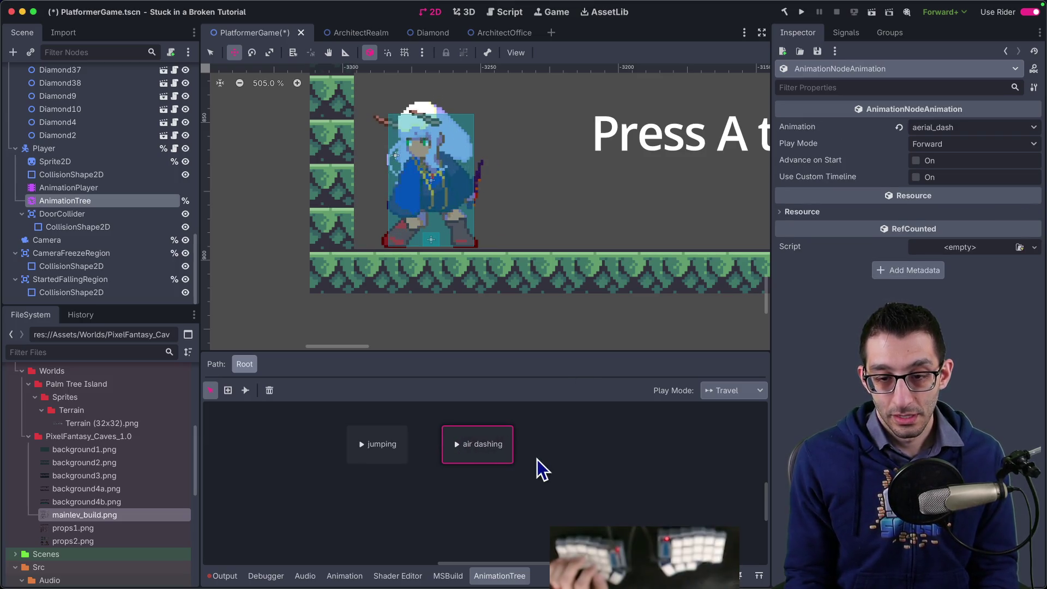
{"action": "key", "text": "Return"}
Connect jumping and air-dashing with transitions using the Connect tool, then return to Select mode.
{"action": "key", "text": "c"}
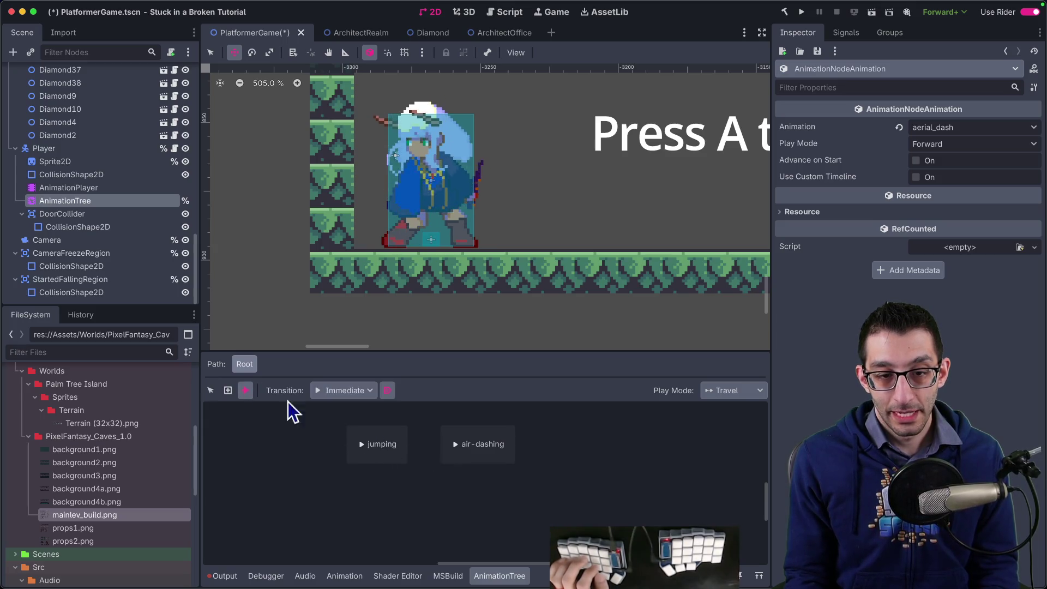
{"action": "left_click_drag", "start_coordinate": [440, 454], "coordinate": [459, 456]}
{"action": "right_click", "coordinate": [365, 457]}
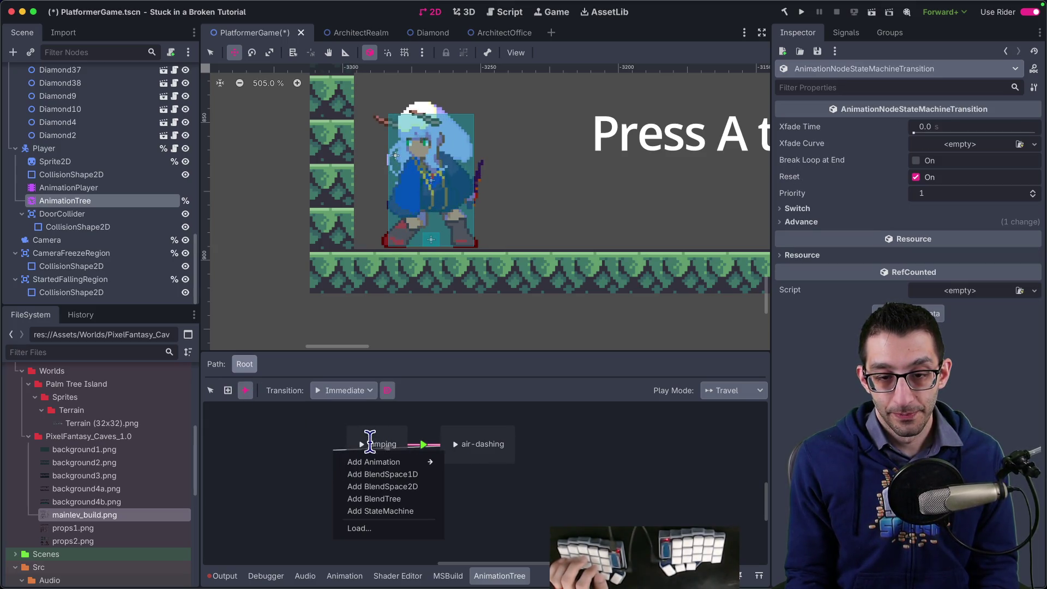
{"action": "key", "text": "Escape"}
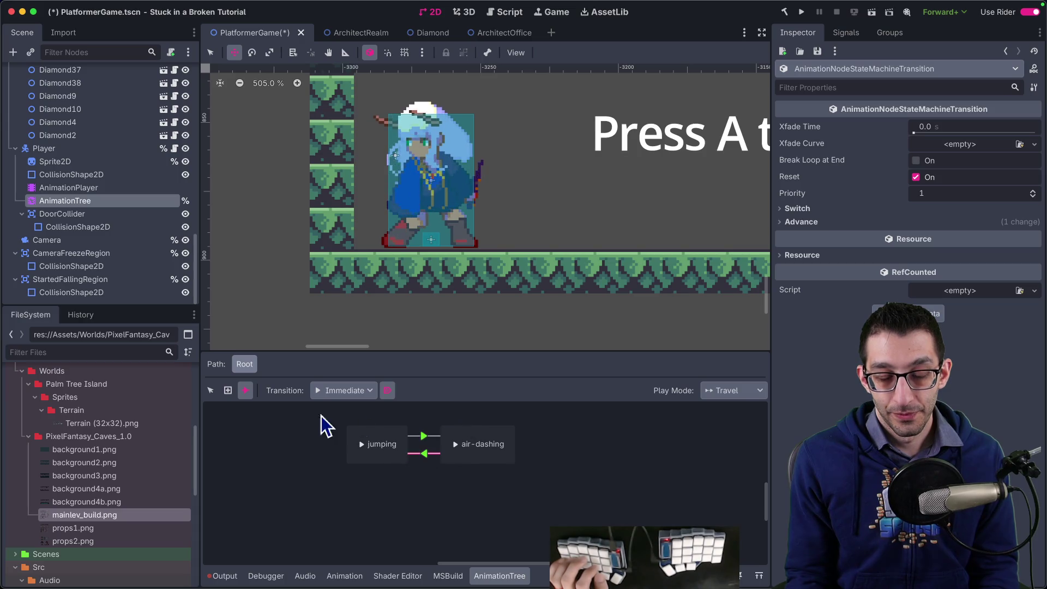
{"action": "left_click", "coordinate": [210, 391]}
{"action": "left_click", "coordinate": [579, 469]}
Capture a region screenshot framing the jumping and air-dashing states.
{"action": "key", "text": "super+shift+4"}
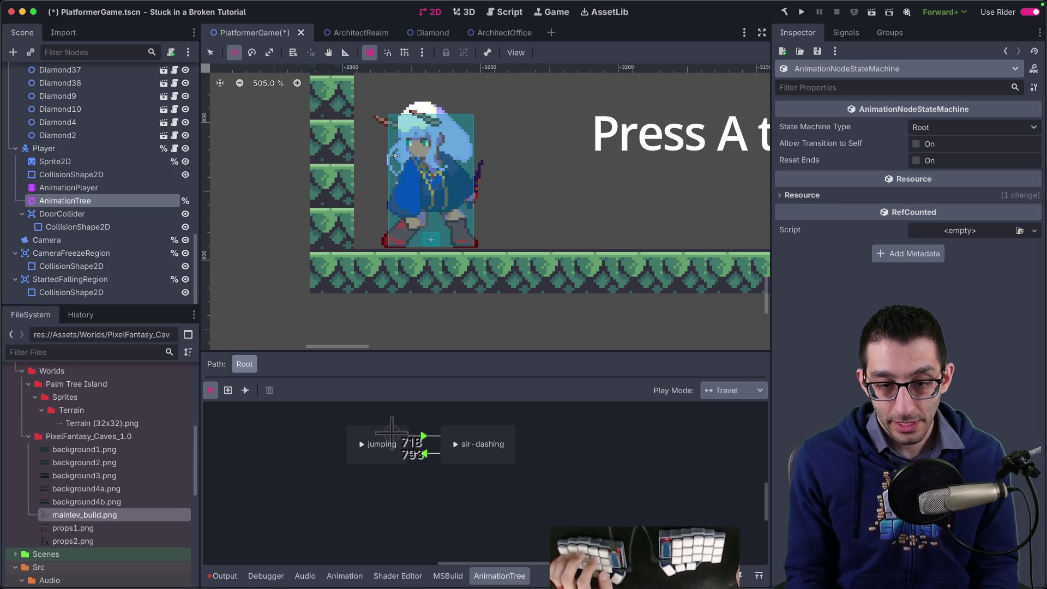
{"action": "mouse_move", "coordinate": [340, 422]}
{"action": "left_mouse_down"}
{"action": "mouse_move", "coordinate": [542, 471]}
{"action": "mouse_move", "coordinate": [523, 473]}
{"action": "left_mouse_up"}
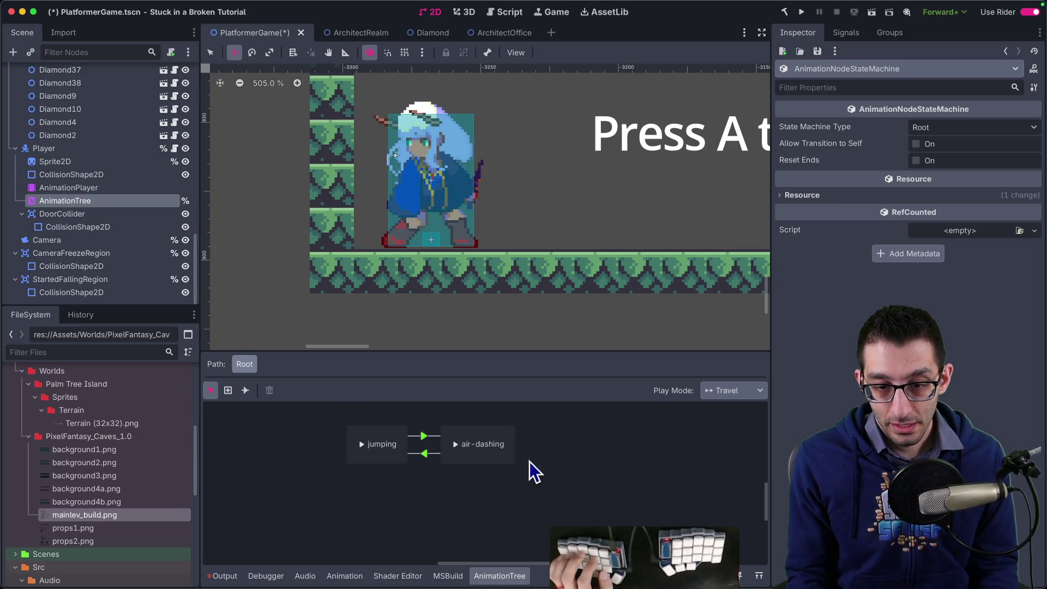
{"action": "key", "text": "super+Tab"}
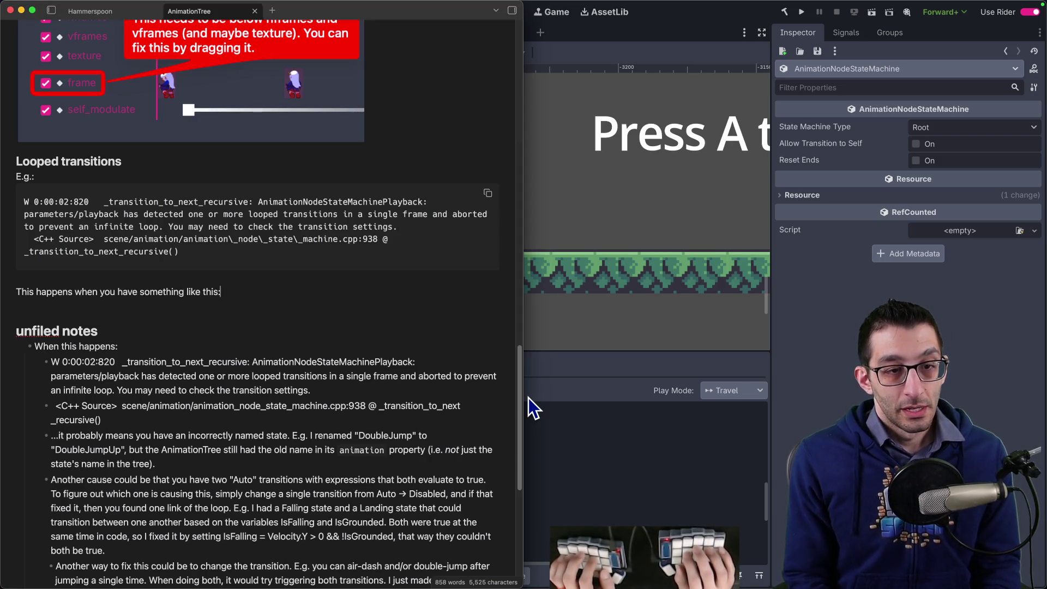
Paste the jumping/air-dashing screenshot below 'This happens when you have something like this:' and indent it.
{"action": "key", "text": "Return"}
{"action": "key", "text": "super+v"}
{"action": "left_click", "coordinate": [218, 292]}
{"action": "type", "text": "(and note"}
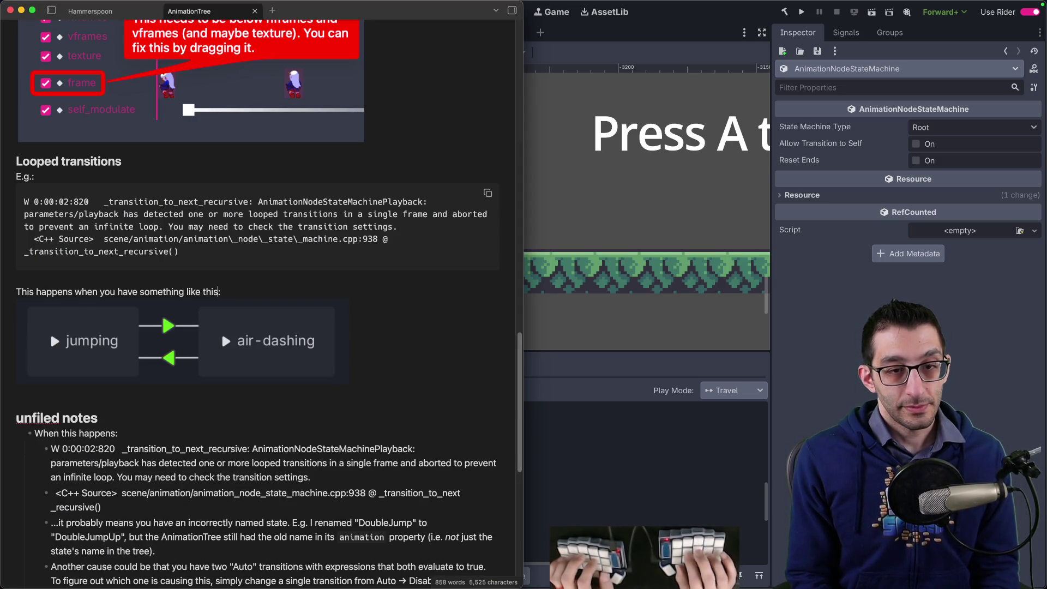
{"action": "type", "text": " that this can probably hap"}
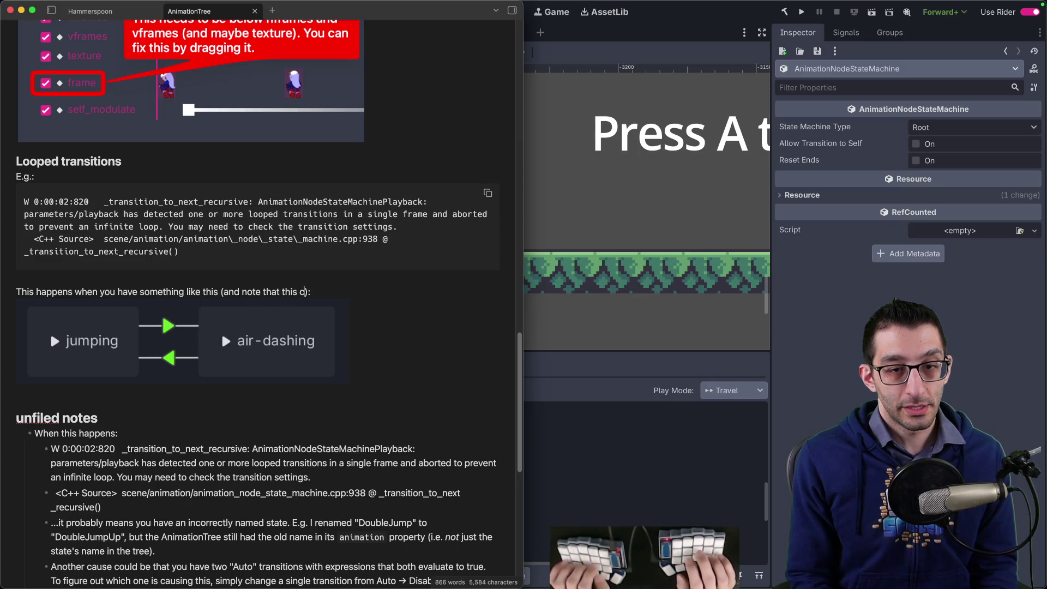
{"action": "type", "text": "pen if you have"}
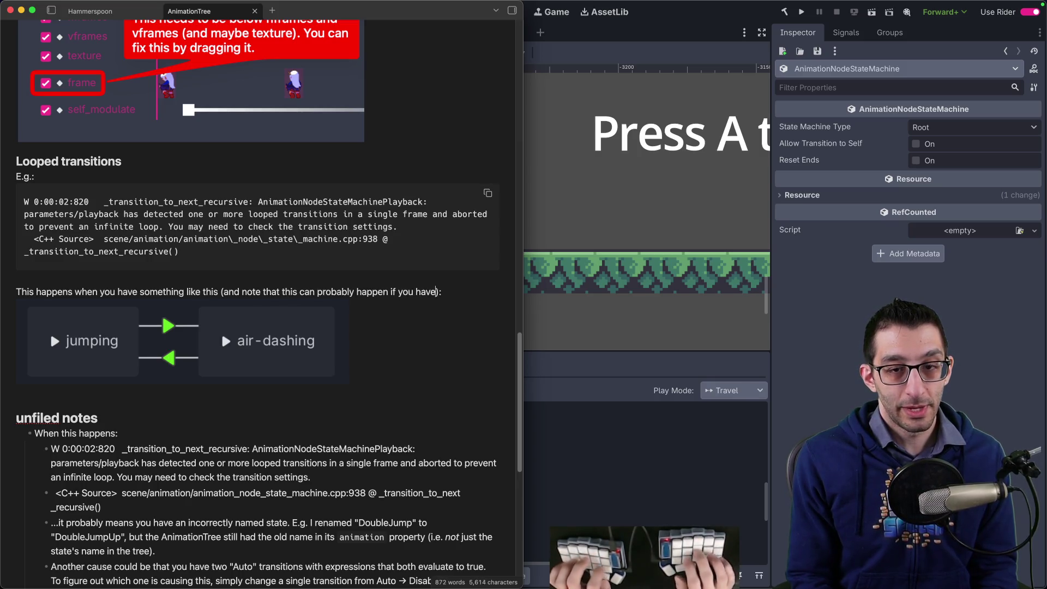
{"action": "type", "text": " more than two nodes"}
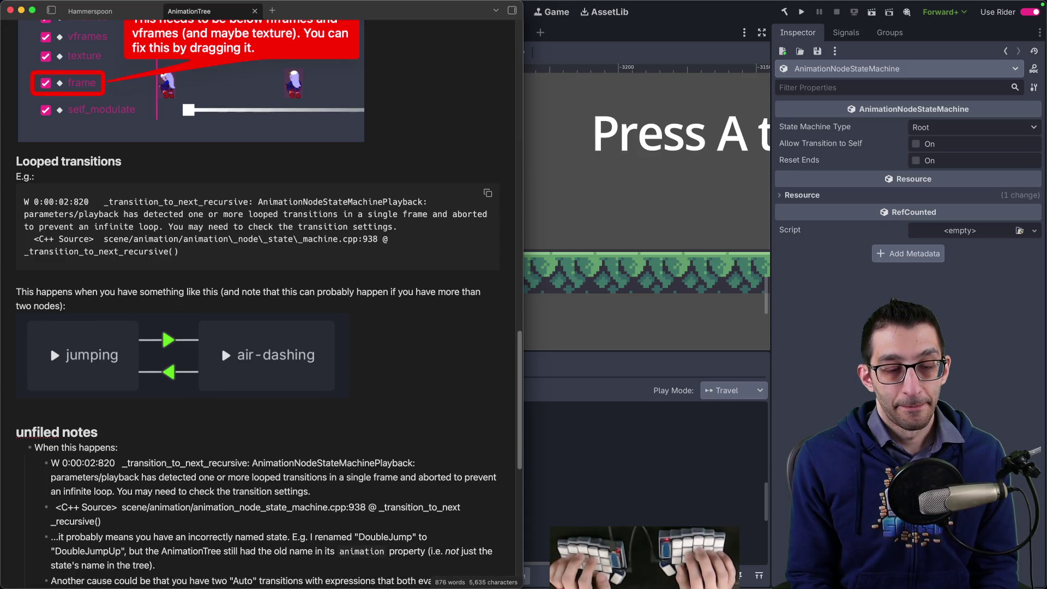
{"action": "key", "text": "shift+alt+Left"}
{"action": "key", "text": "shift+alt+Left"}
{"action": "key", "text": "shift+alt+Left"}
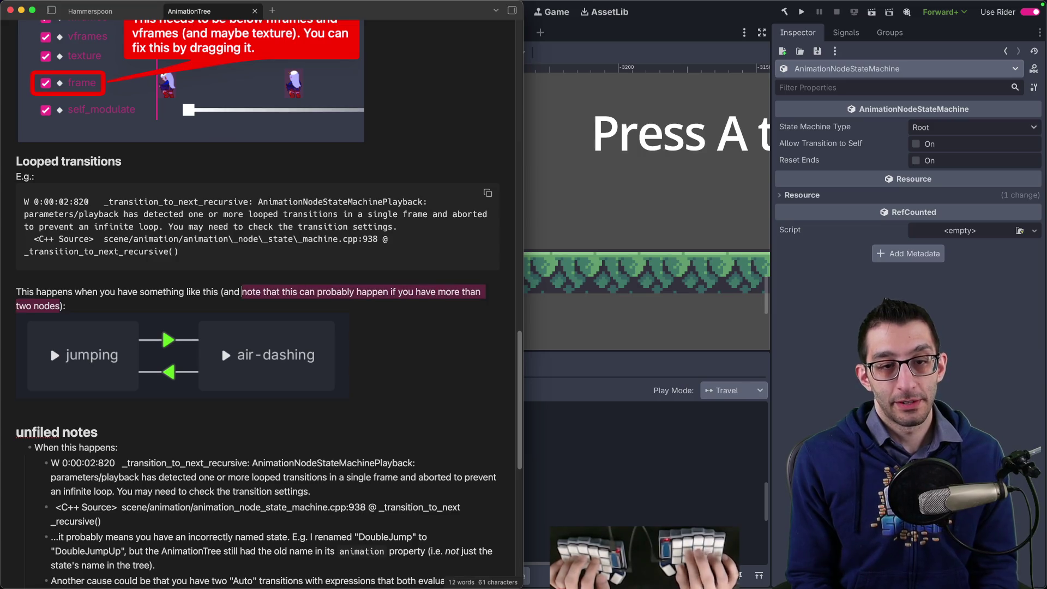
{"action": "key", "text": "BackSpace"}
{"action": "key", "text": "Up"}
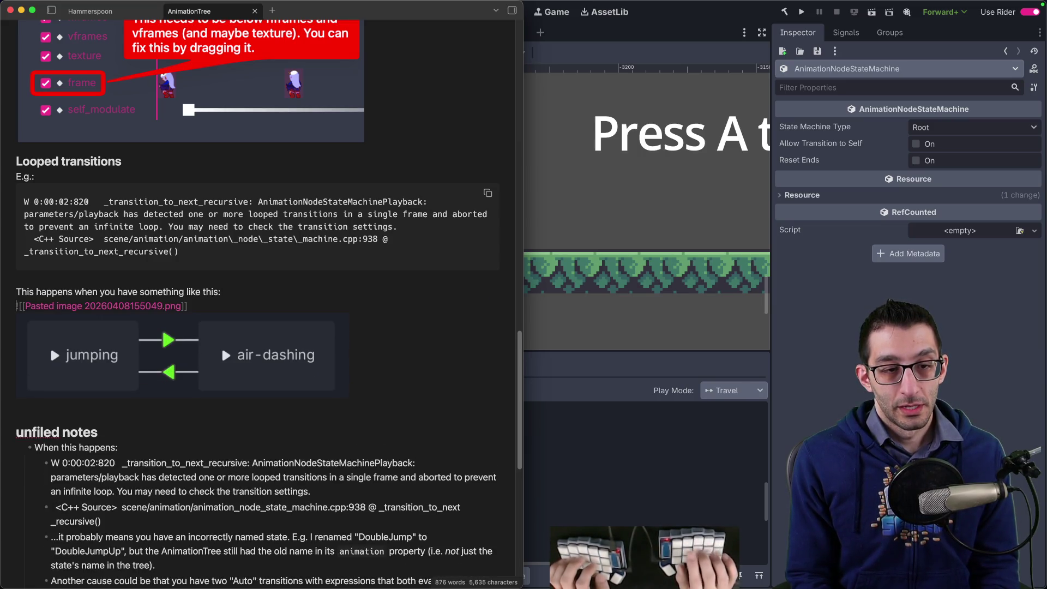
{"action": "key", "text": "Tab"}
{"action": "key", "text": "Down"}
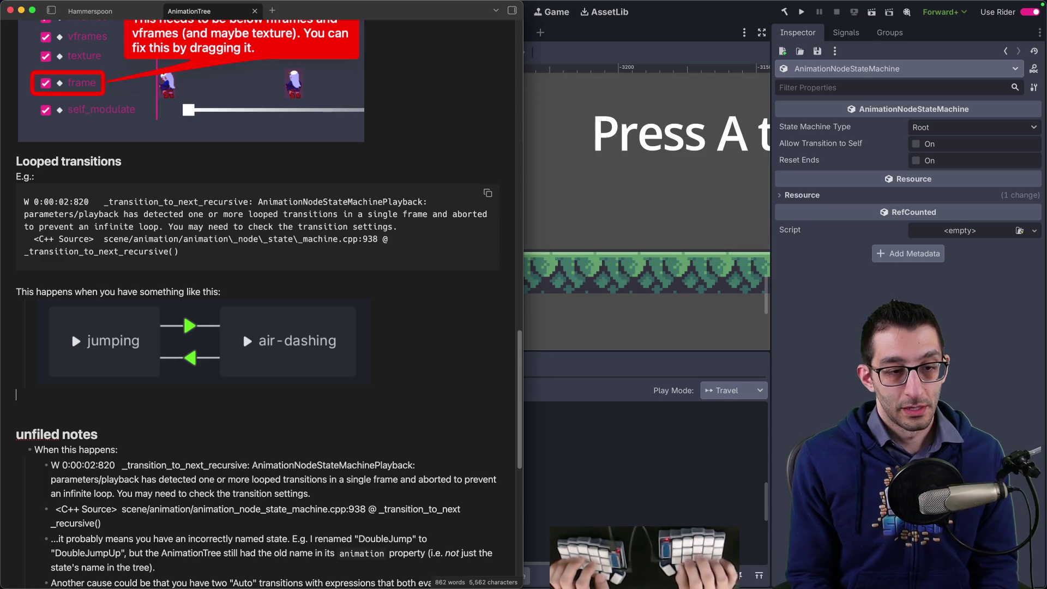
Write that both states having their conditions met keeps the transitions going endlessly.
{"action": "type", "text": "Th"}
{"action": "type", "text": "m is that "}
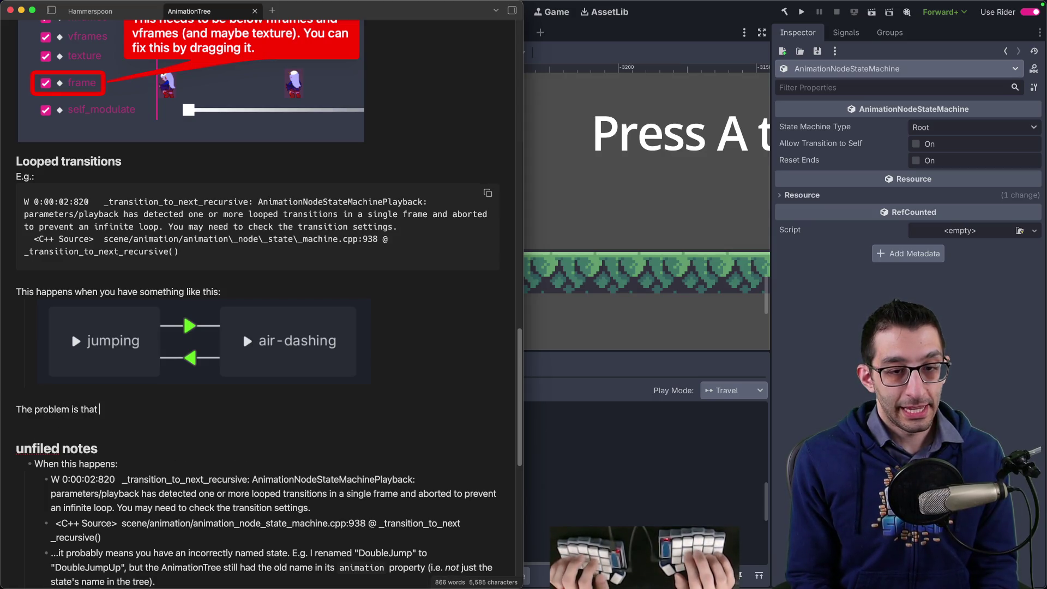
{"action": "type", "text": "one state (e.g. `ju"}
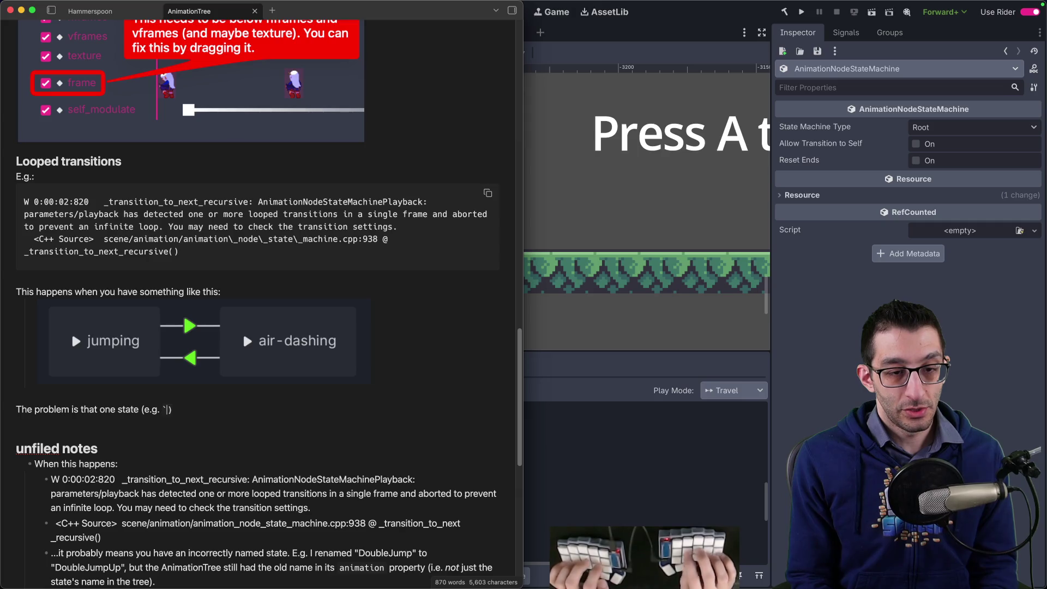
{"action": "type", "text": "mping`) ha"}
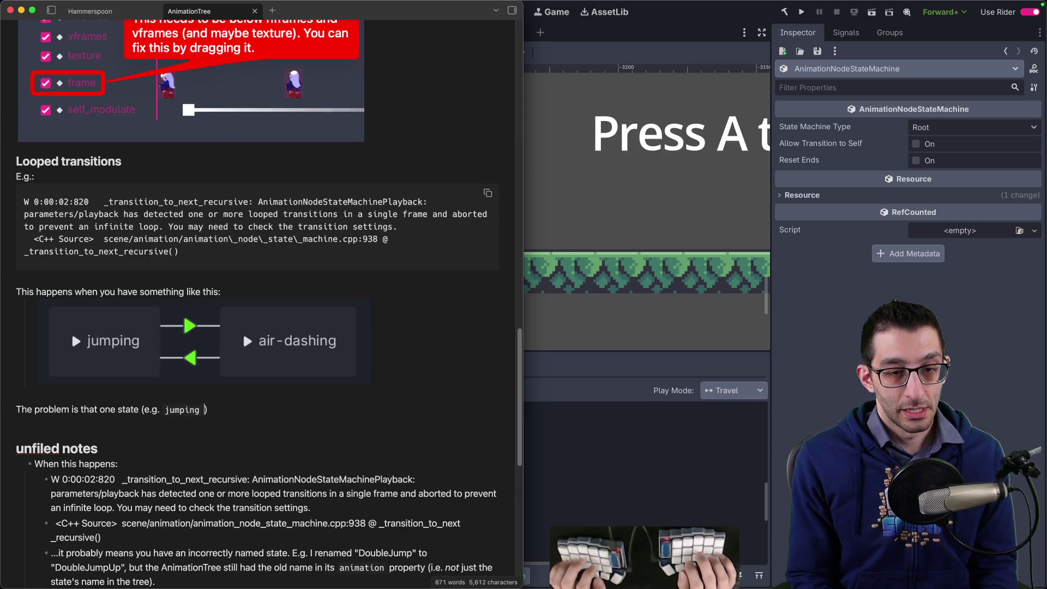
{"action": "type", "text": "s its"}
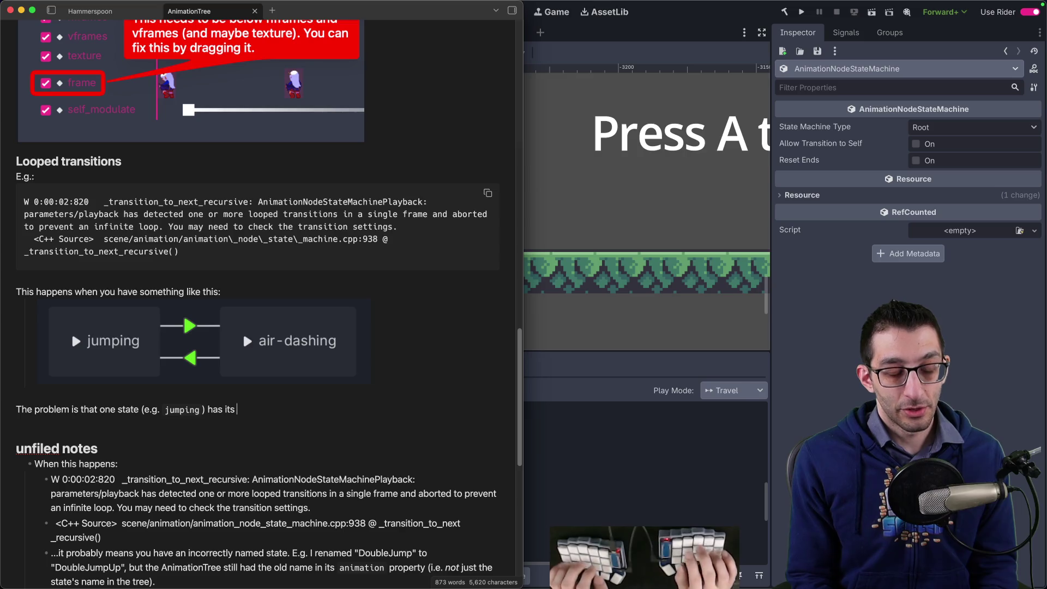
{"action": "key", "text": "alt+BackSpace"}
{"action": "key", "text": "alt+BackSpace"}
{"action": "type", "text": "both states"}
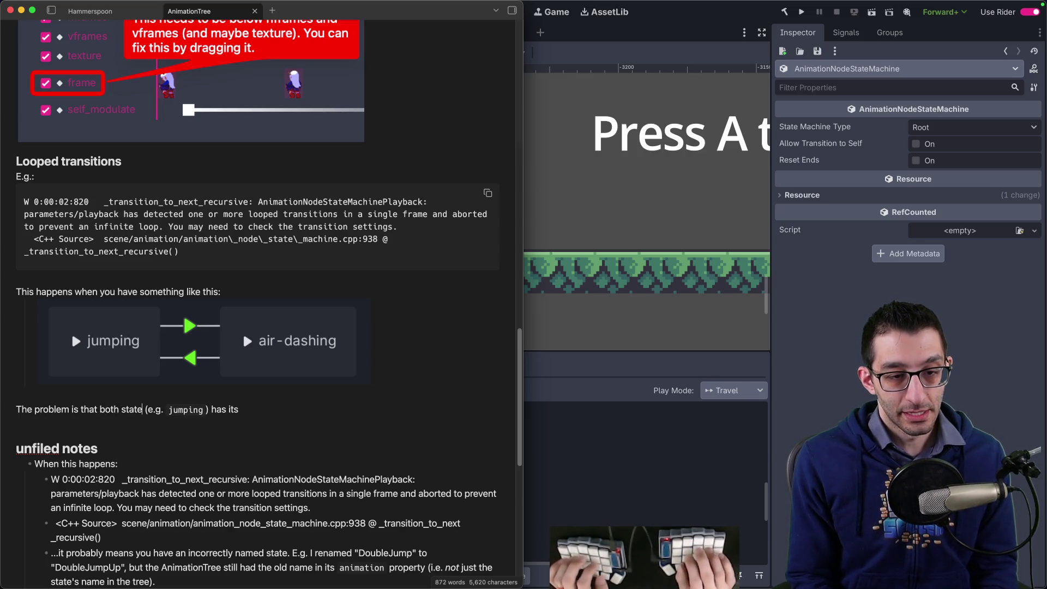
{"action": "key", "text": "shift+End"}
{"action": "key", "text": "BackSpace"}
{"action": "type", "text": "have their condi"}
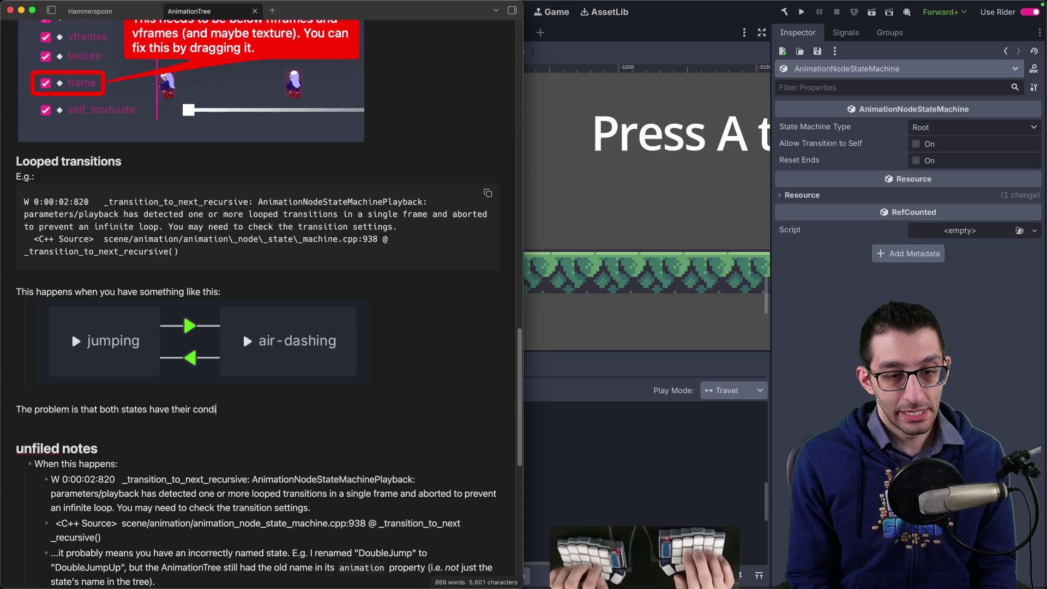
{"action": "type", "text": "tions met to go to the"}
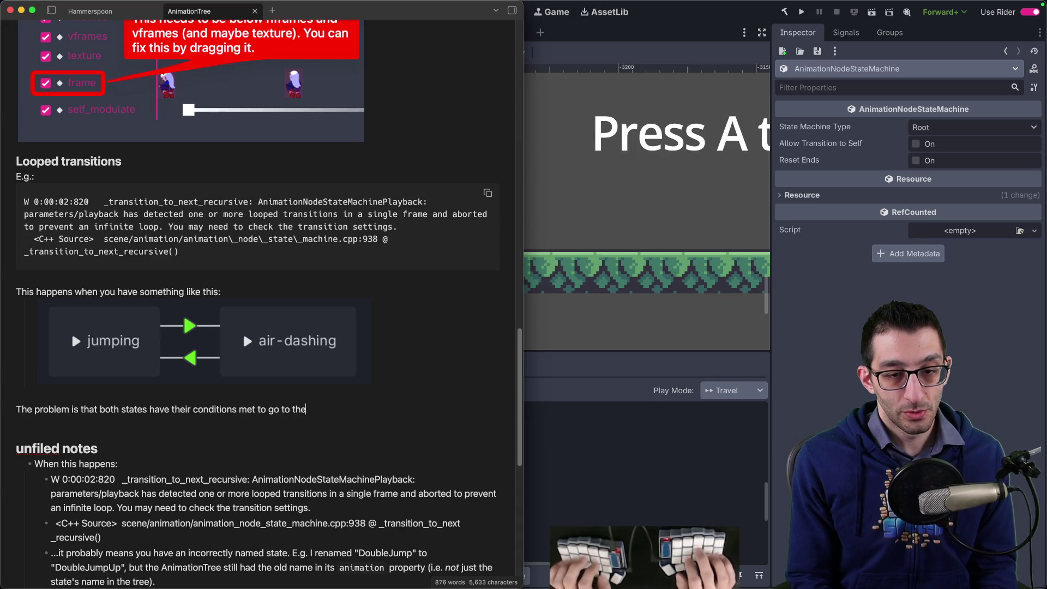
{"action": "type", "text": " next state, which would m"}
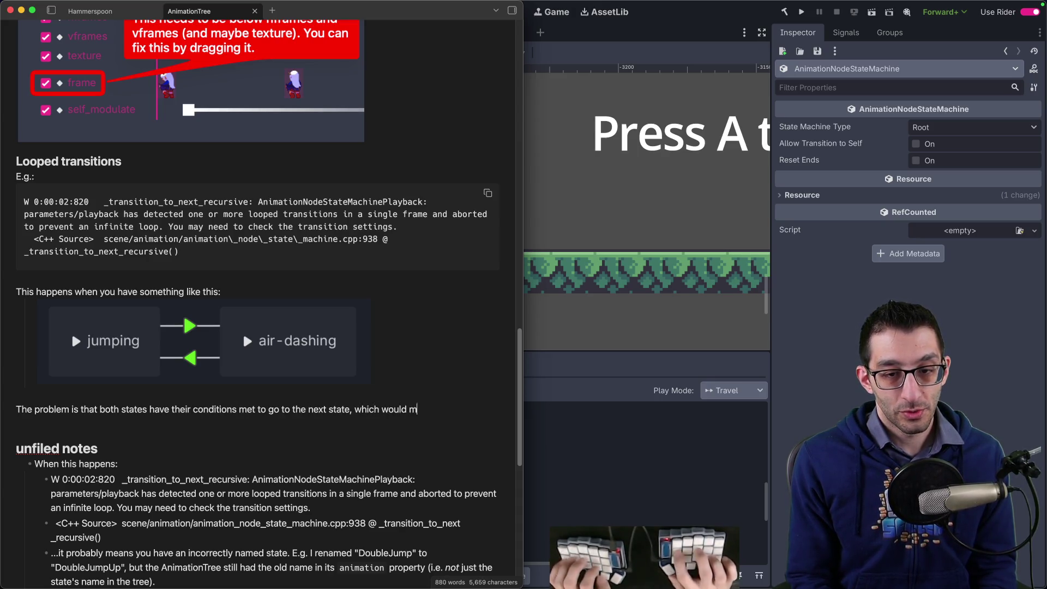
{"action": "type", "text": "ean that the transitions"}
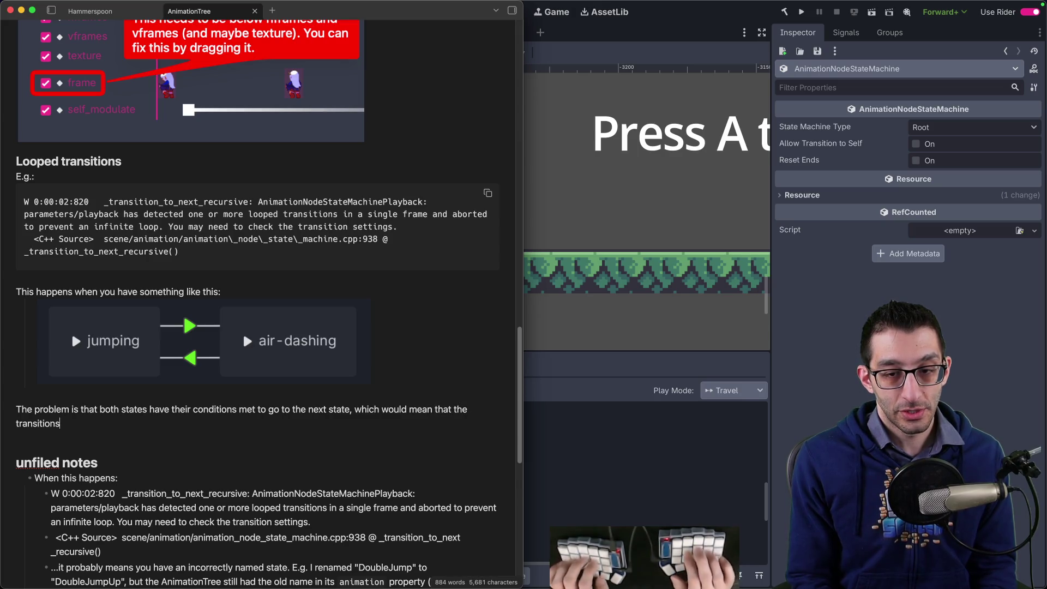
{"action": "type", "text": " would never stop."}
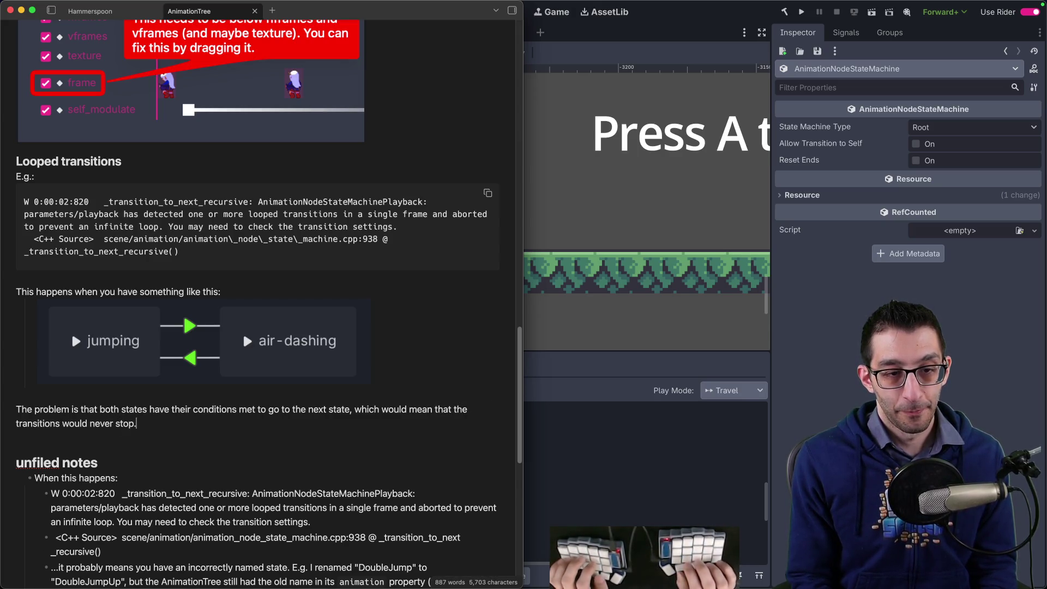
{"action": "type", "text": " This ca"}
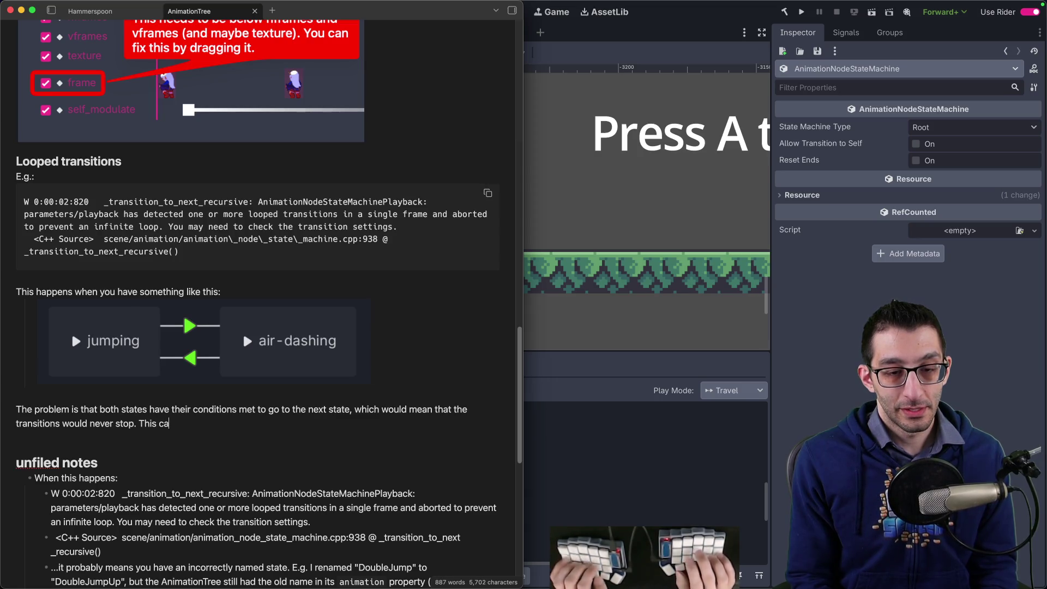
{"action": "type", "text": "n happen when you have mor"}
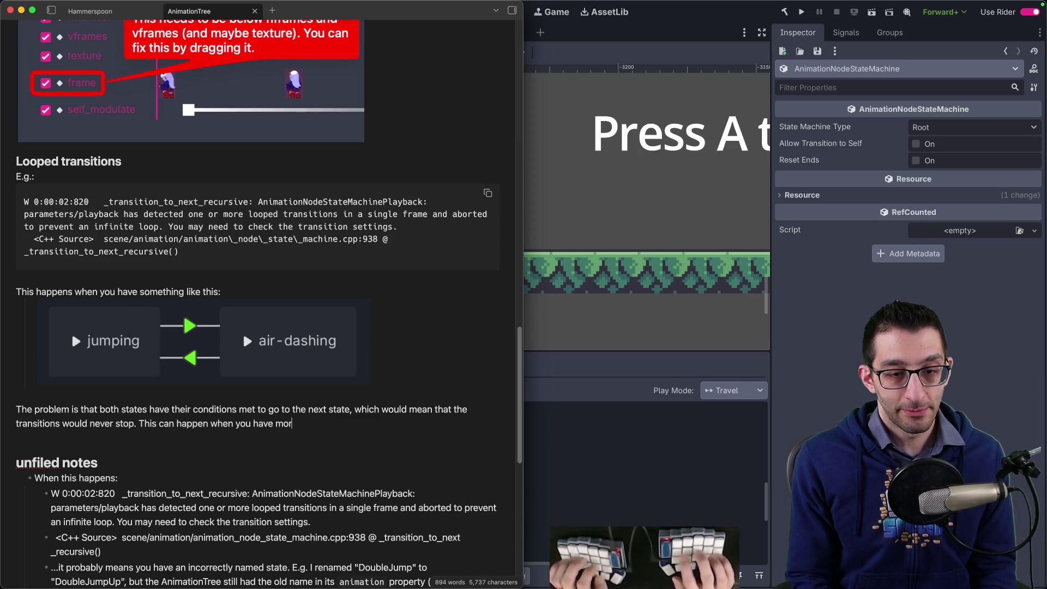
{"action": "type", "text": "e than two states"}
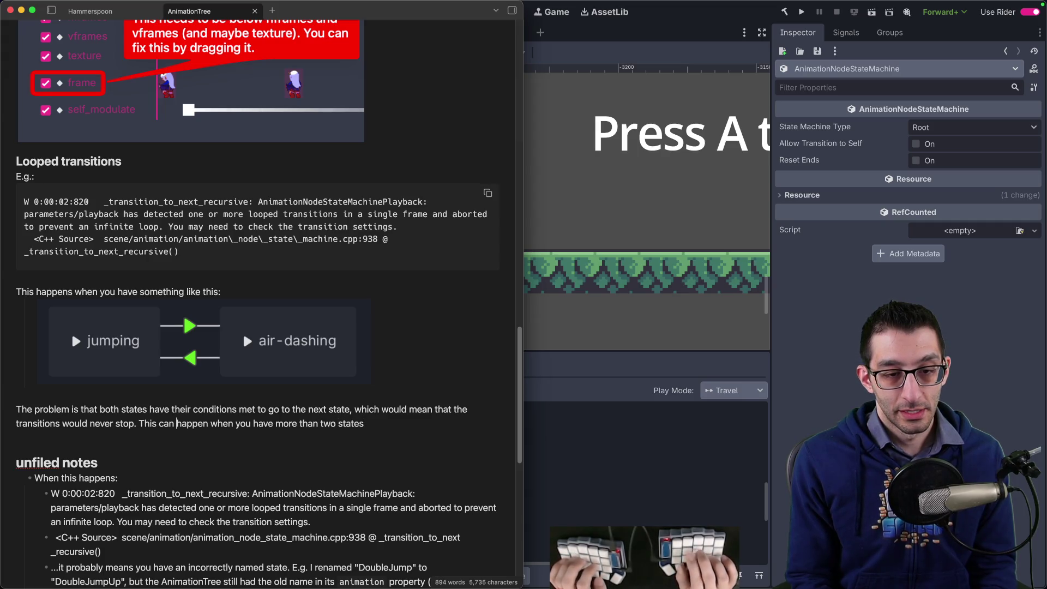
Add that this can also happen with more states, as long as there's any infinite loop.
{"action": "key", "text": "alt+Left"}
{"action": "key", "text": "alt+Left"}
{"action": "key", "text": "alt+Left"}
{"action": "key", "text": "Left"}
{"action": "type", "text": "also"}
{"action": "key", "text": "super+Right"}
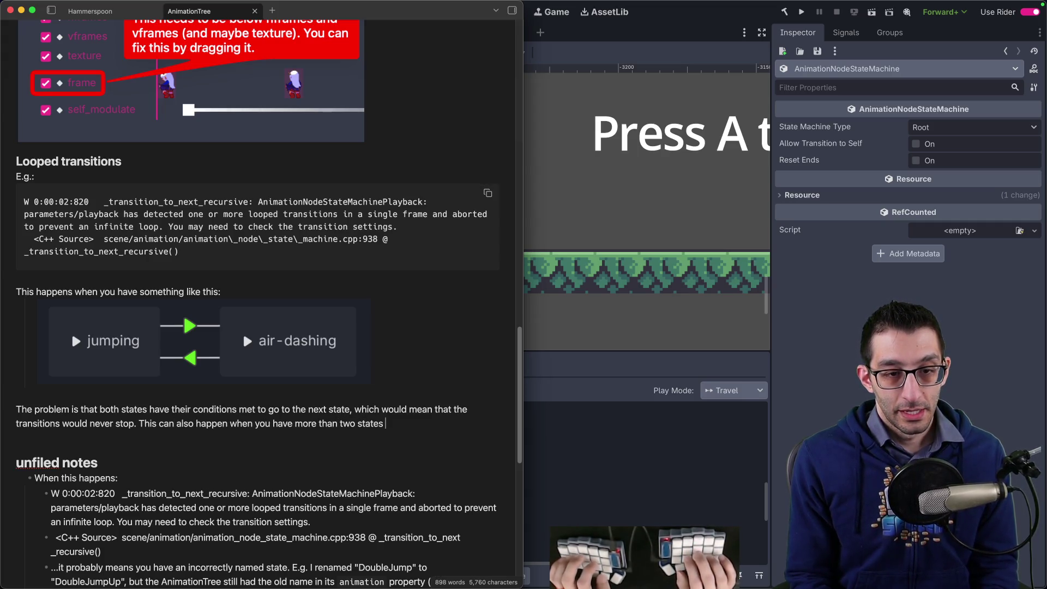
{"action": "type", "text": "long a"}
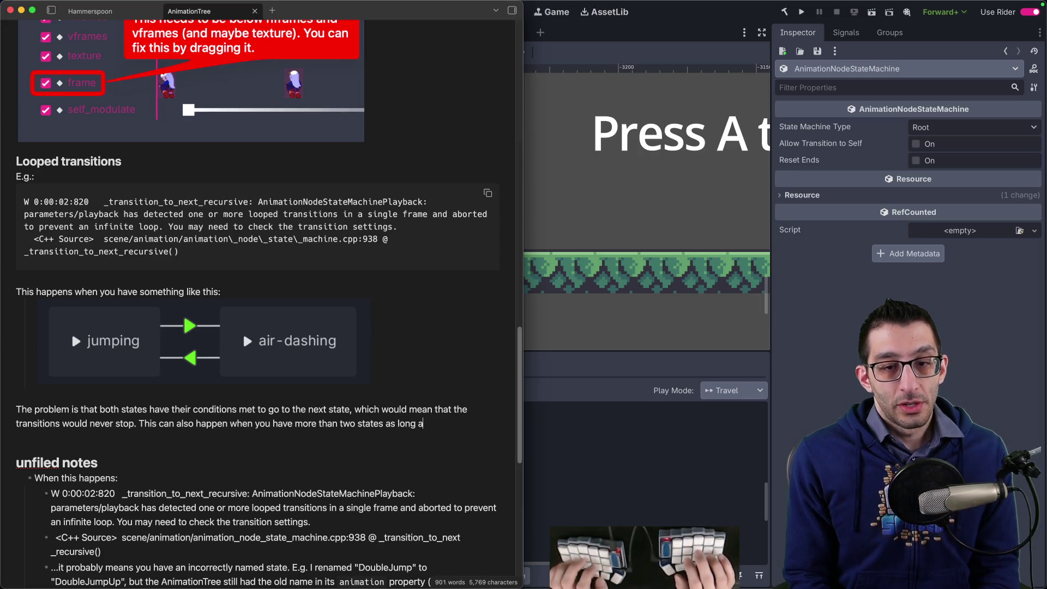
{"action": "type", "text": "s there's any infinite lo"}
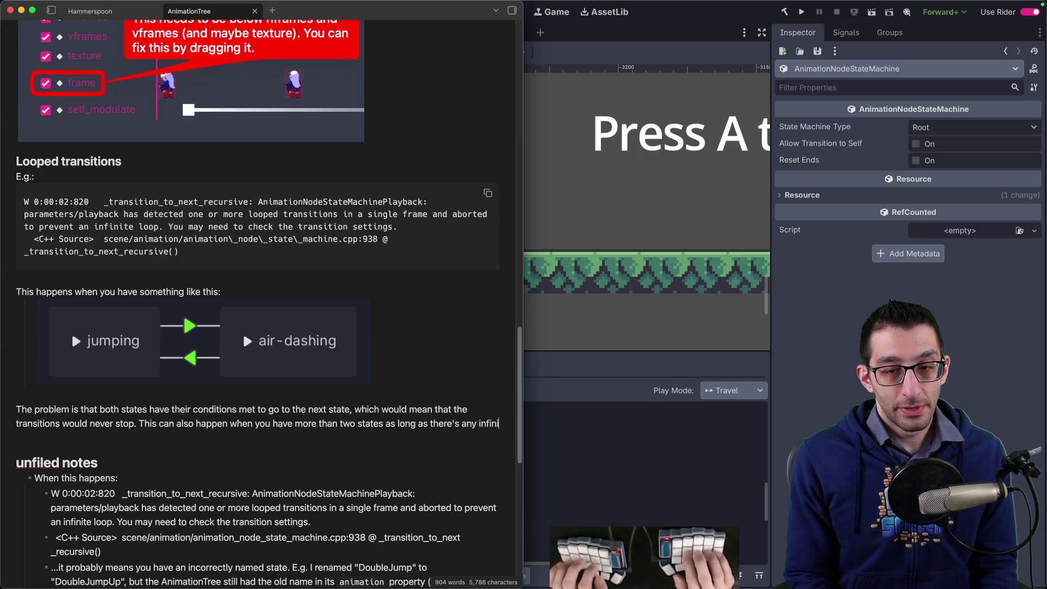
{"action": "key", "text": "Return"}
{"action": "key", "text": "Return"}
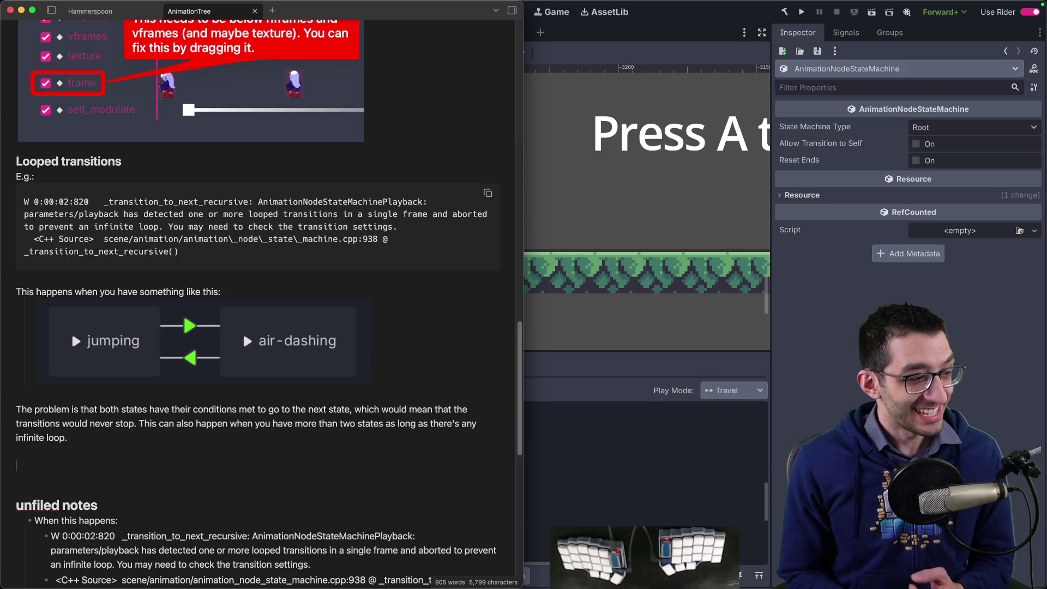
Delete the error message, C++ source line and incorrectly-named-state bullets under 'When this happens:'.
{"action": "scroll", "coordinate": [440, 377], "scroll_direction": "down", "scroll_amount": 5}
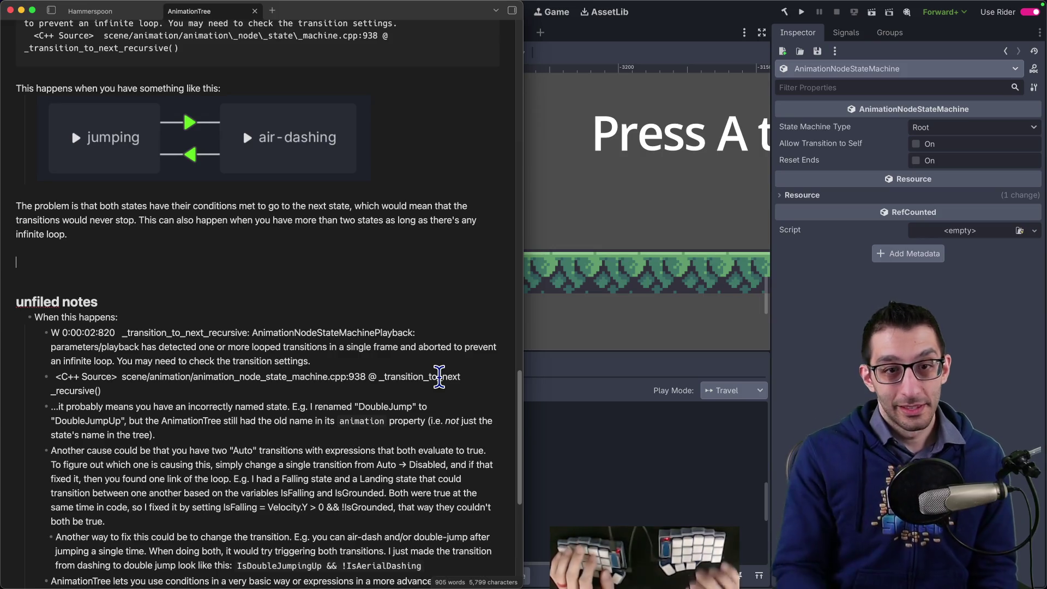
{"action": "scroll", "coordinate": [327, 360], "scroll_direction": "down", "scroll_amount": 2}
{"action": "left_click_drag", "start_coordinate": [185, 334], "coordinate": [78, 317]}
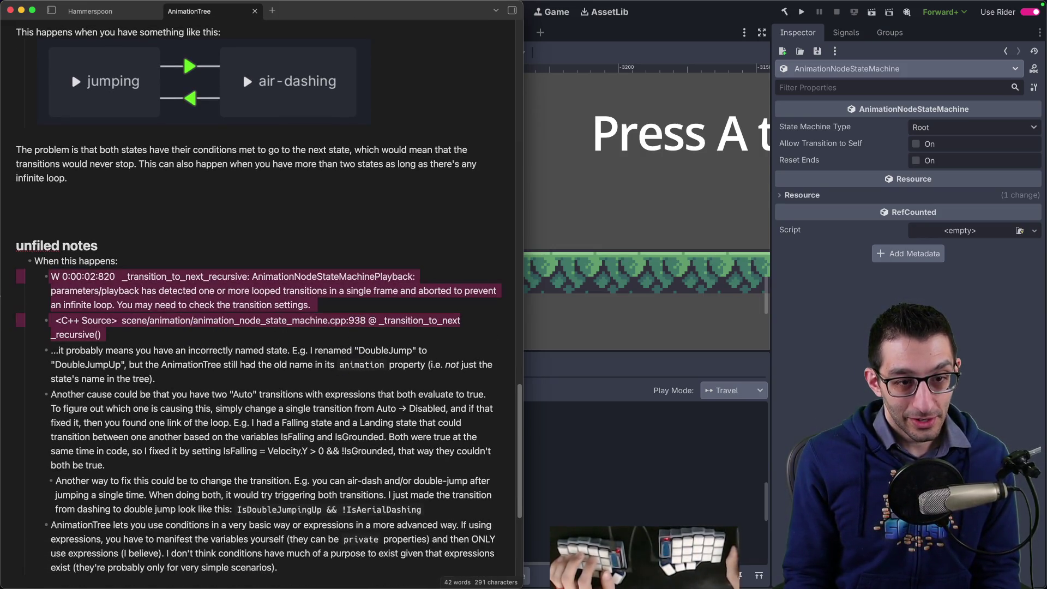
{"action": "key", "text": "BackSpace"}
{"action": "key", "text": "BackSpace"}
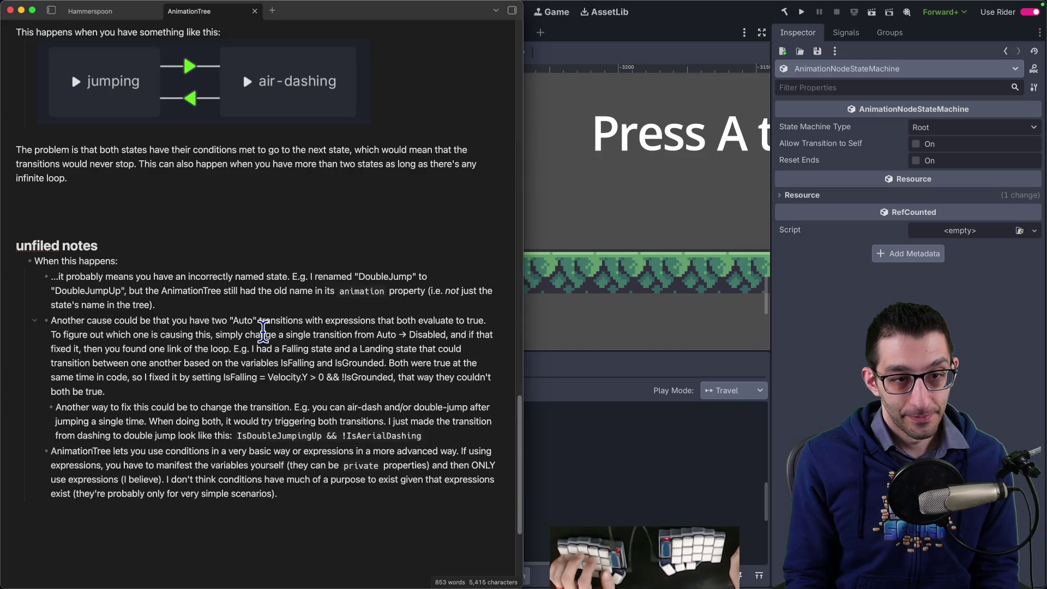
{"action": "key", "text": "super+z"}
{"action": "key", "text": "super+z"}
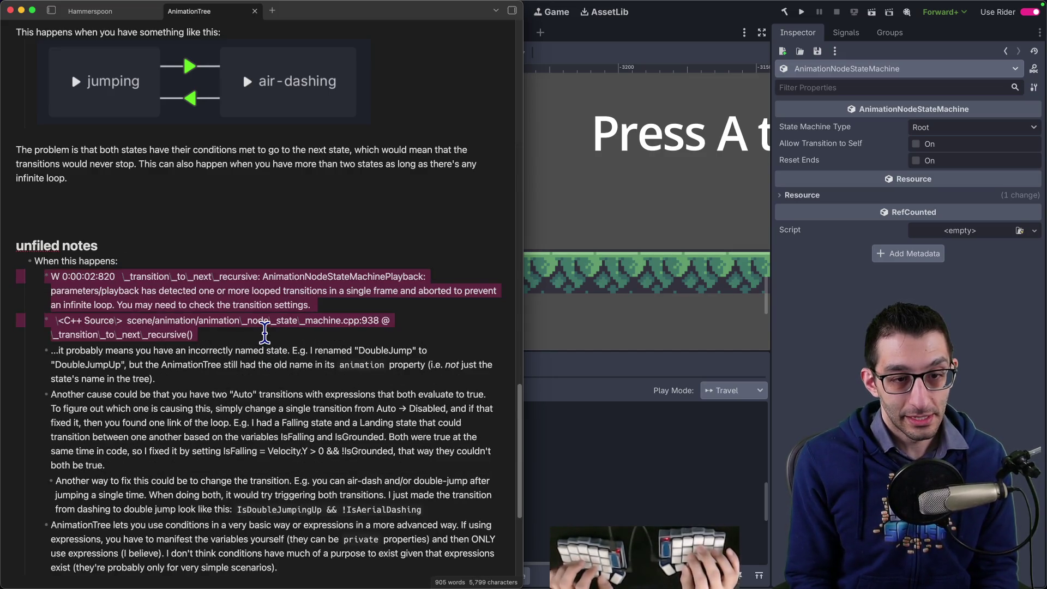
{"action": "left_click", "coordinate": [143, 189]}
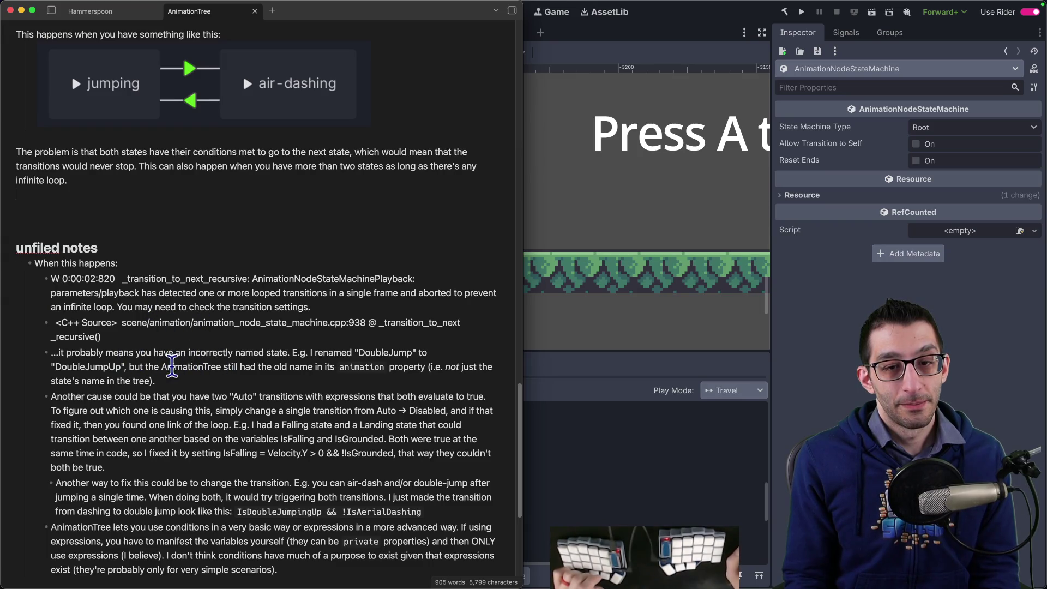
{"action": "triple_click", "coordinate": [191, 378]}
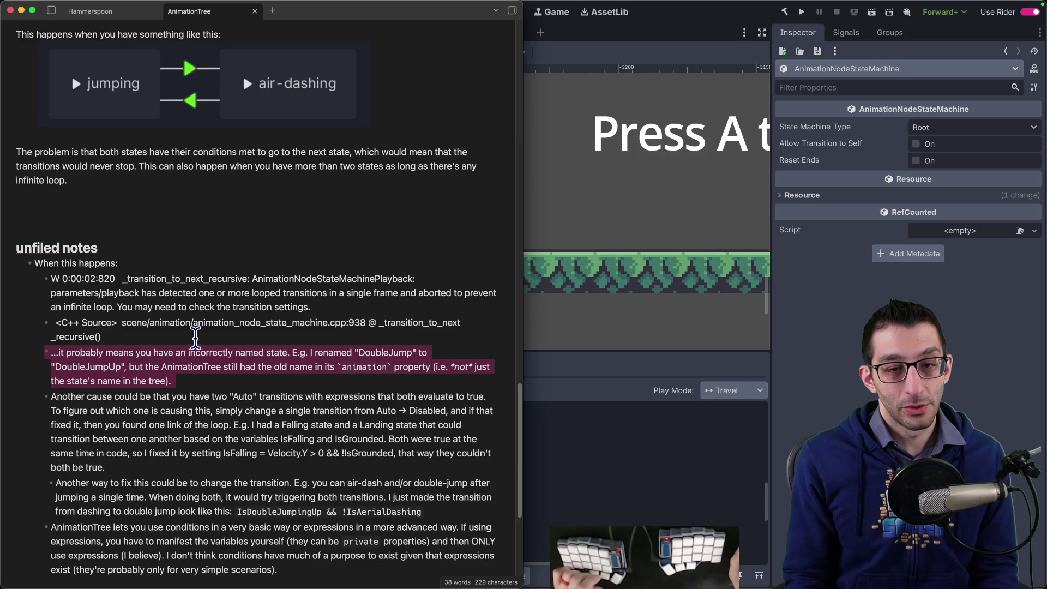
{"action": "mouse_move", "coordinate": [172, 381]}
{"action": "left_mouse_down"}
{"action": "mouse_move", "coordinate": [52, 336]}
{"action": "mouse_move", "coordinate": [16, 282]}
{"action": "left_mouse_up"}
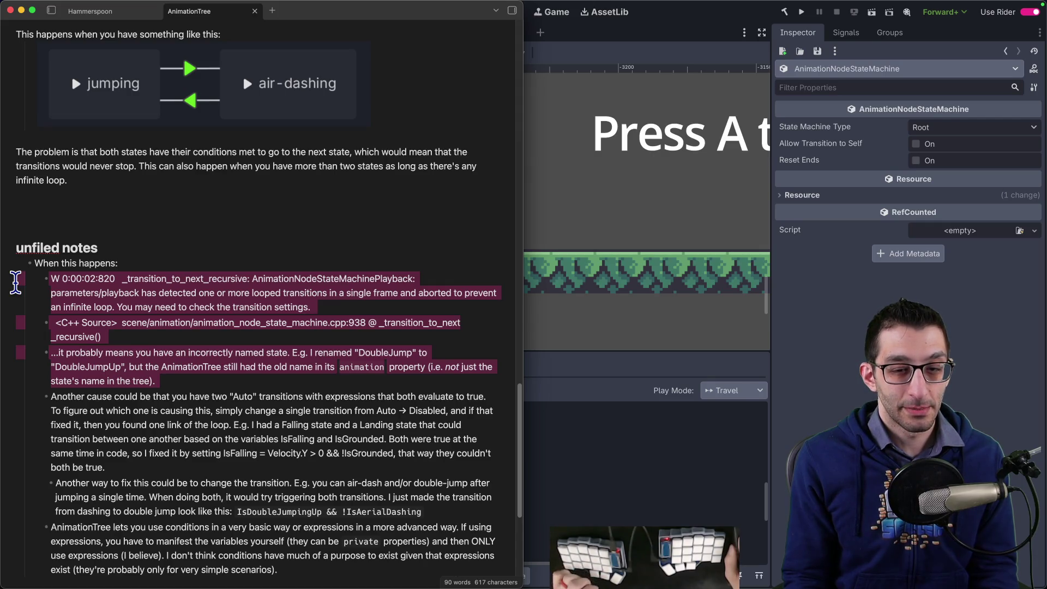
{"action": "key", "text": "BackSpace"}
{"action": "key", "text": "BackSpace"}
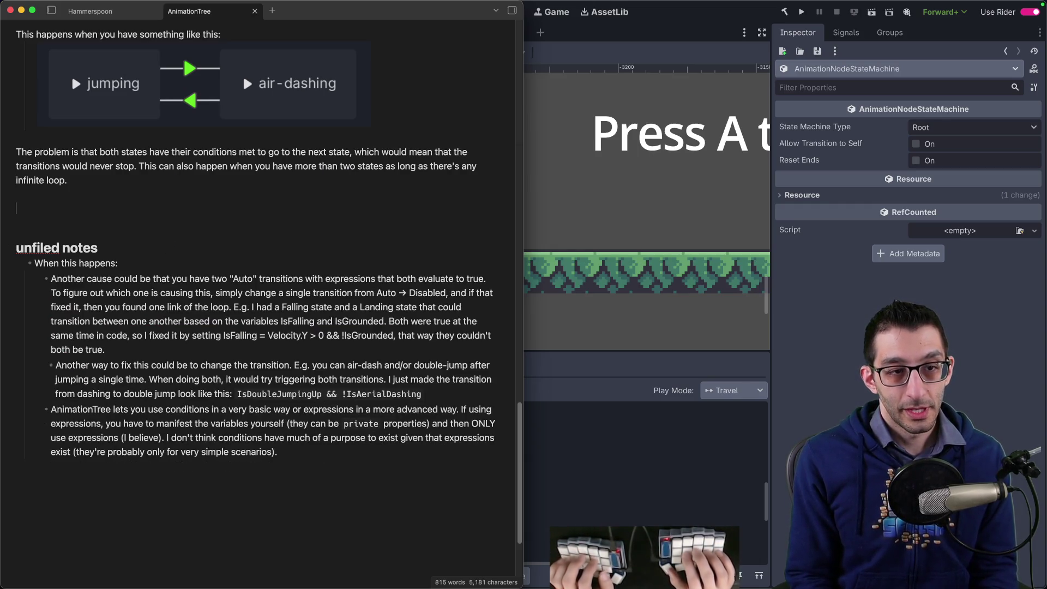
Begin 'To figure out which transition is causing this, you can change the transition', checking its Advance Mode in Godot.
{"action": "type", "text": "To figure out which "}
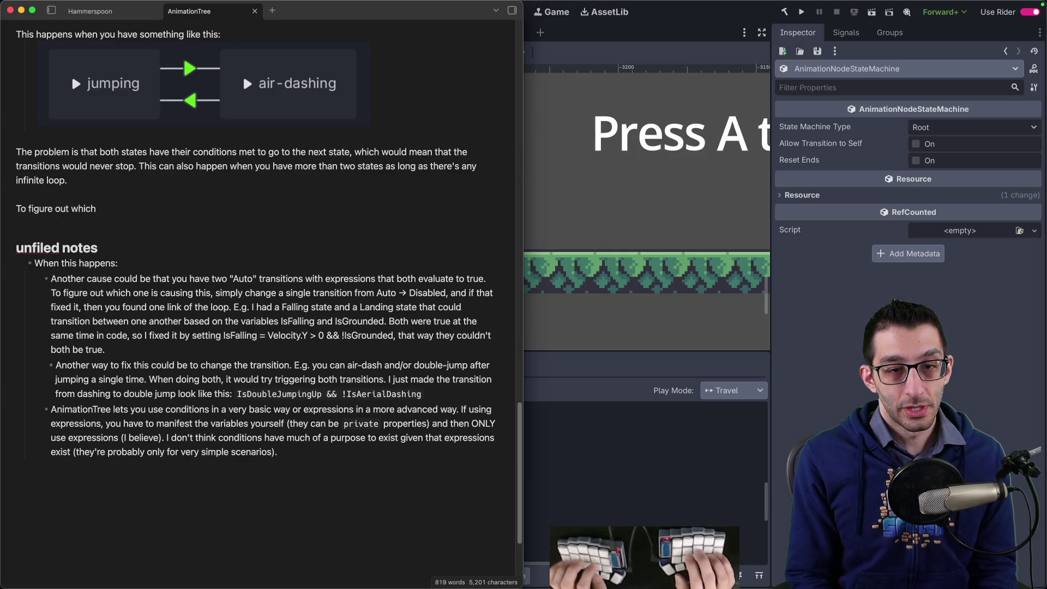
{"action": "type", "text": "transition is causing this, you can change"}
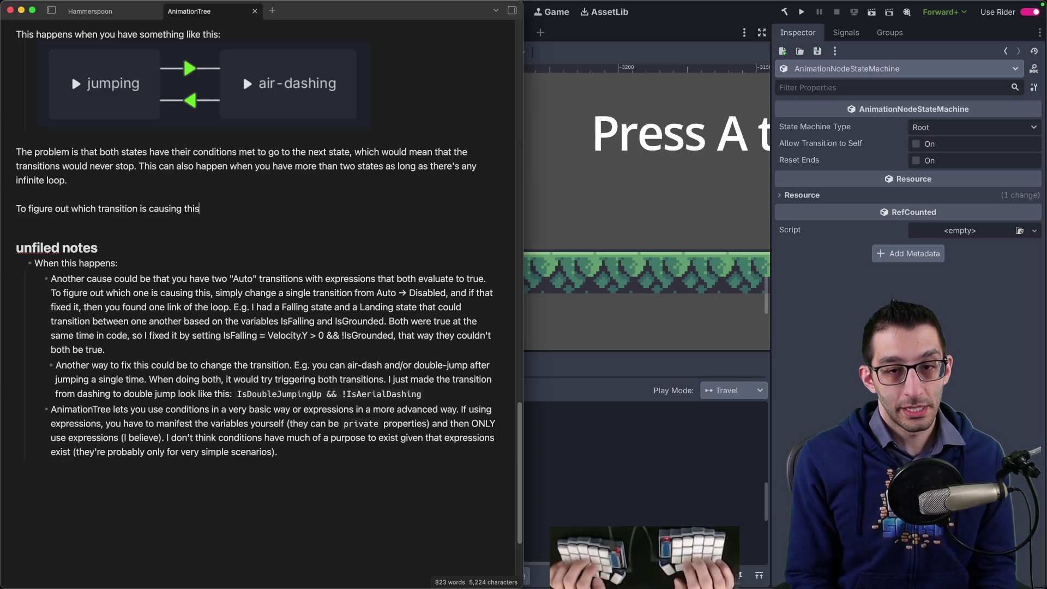
{"action": "type", "text": " the transition"}
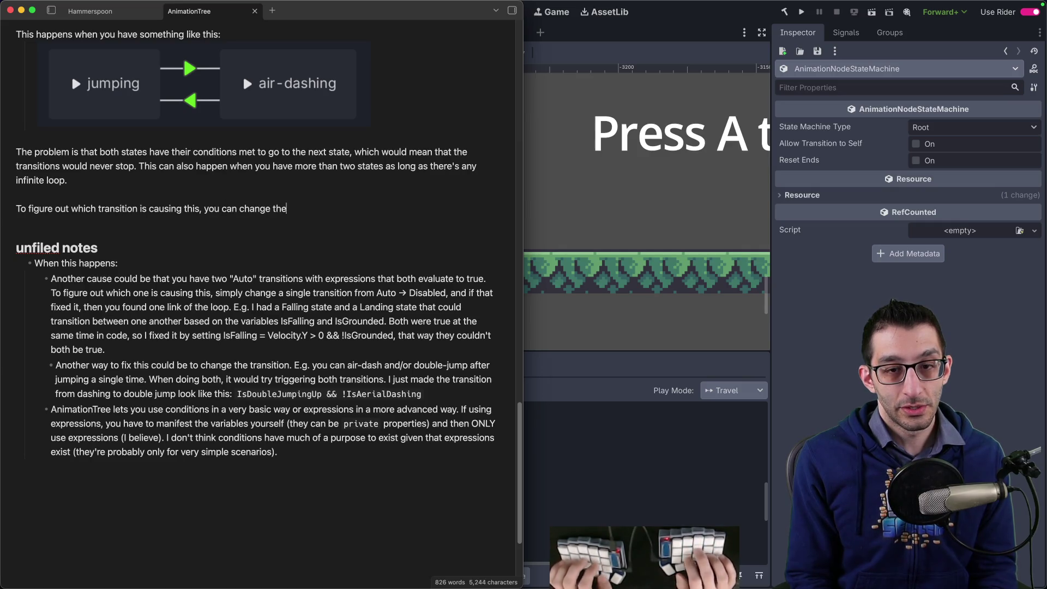
{"action": "key", "text": "super+Tab"}
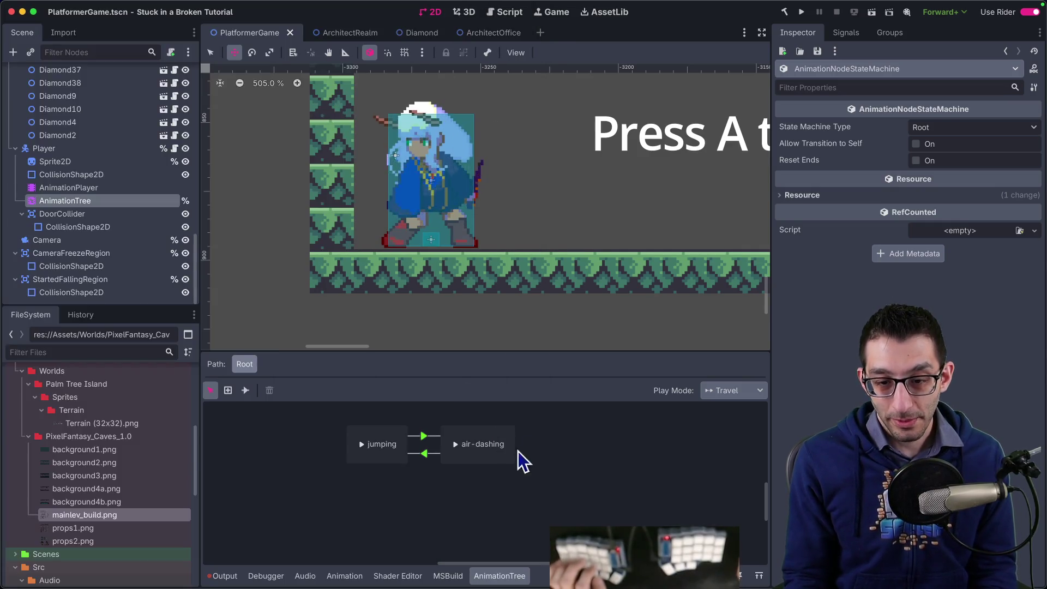
{"action": "left_click", "coordinate": [424, 436]}
{"action": "left_click", "coordinate": [840, 221]}
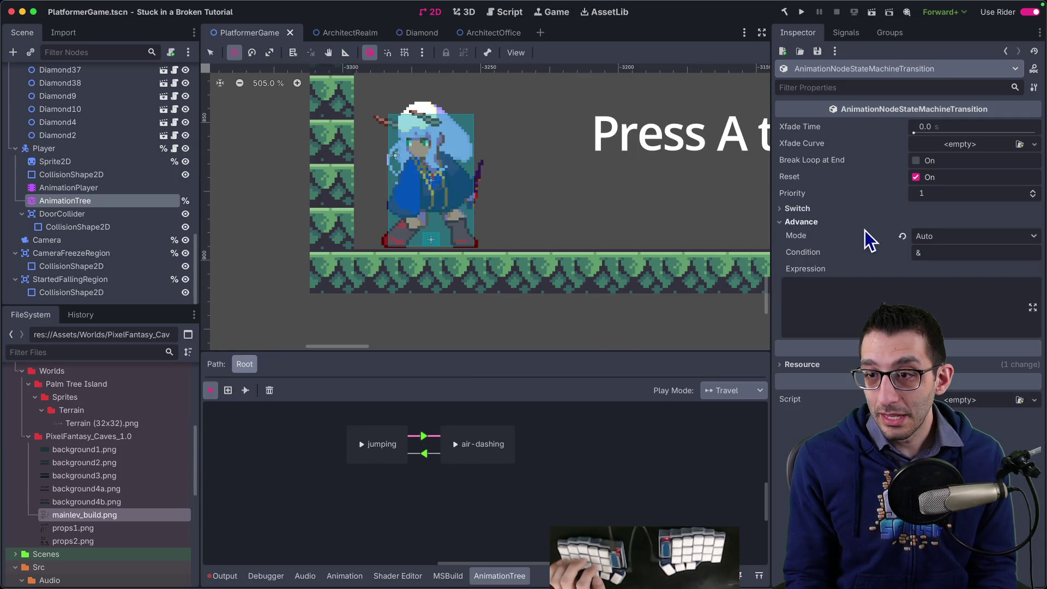
{"action": "left_click", "coordinate": [943, 238]}
{"action": "left_click", "coordinate": [843, 230]}
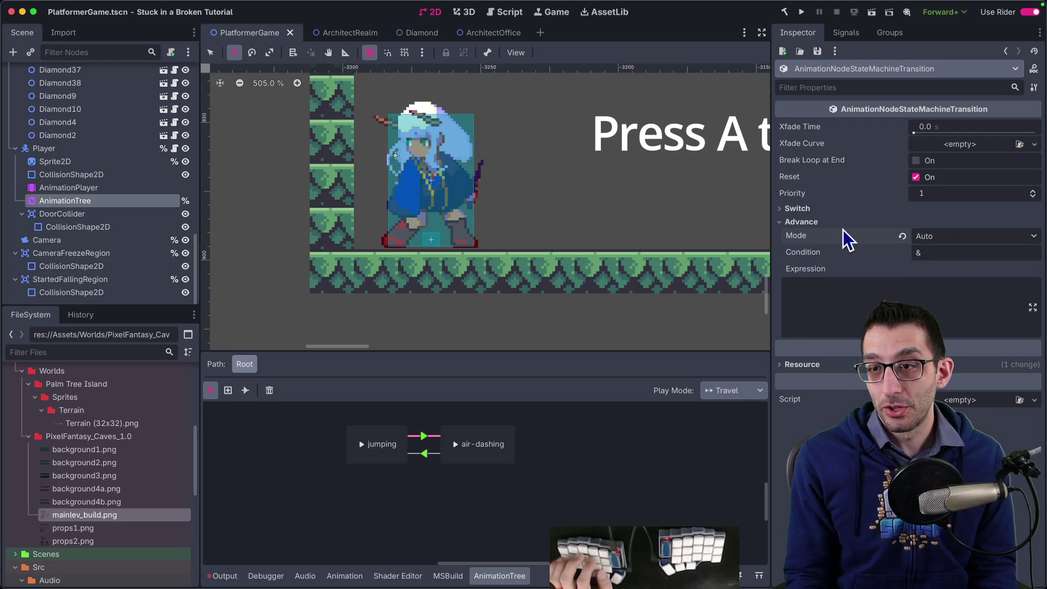
{"action": "right_click", "coordinate": [843, 234]}
{"action": "left_click", "coordinate": [862, 269]}
{"action": "key", "text": "super+Tab"}
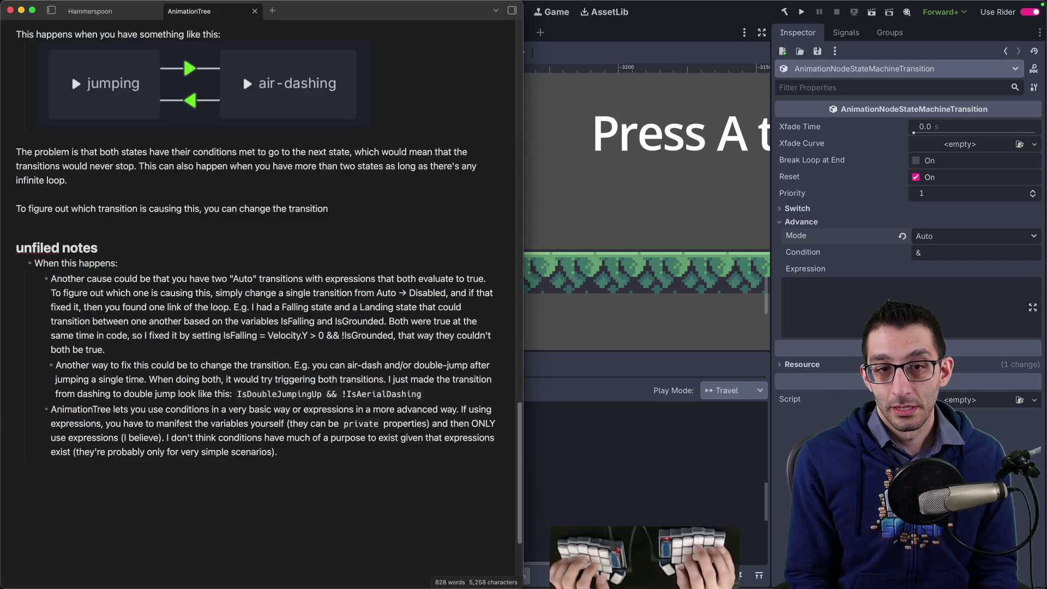
Finish the sentence: set the transition's Advance Mode (advance_mode) to Disabled, and it's probably that one.
{"action": "type", "text": "'s Advance"}
{"action": "key", "text": "alt+BackSpace"}
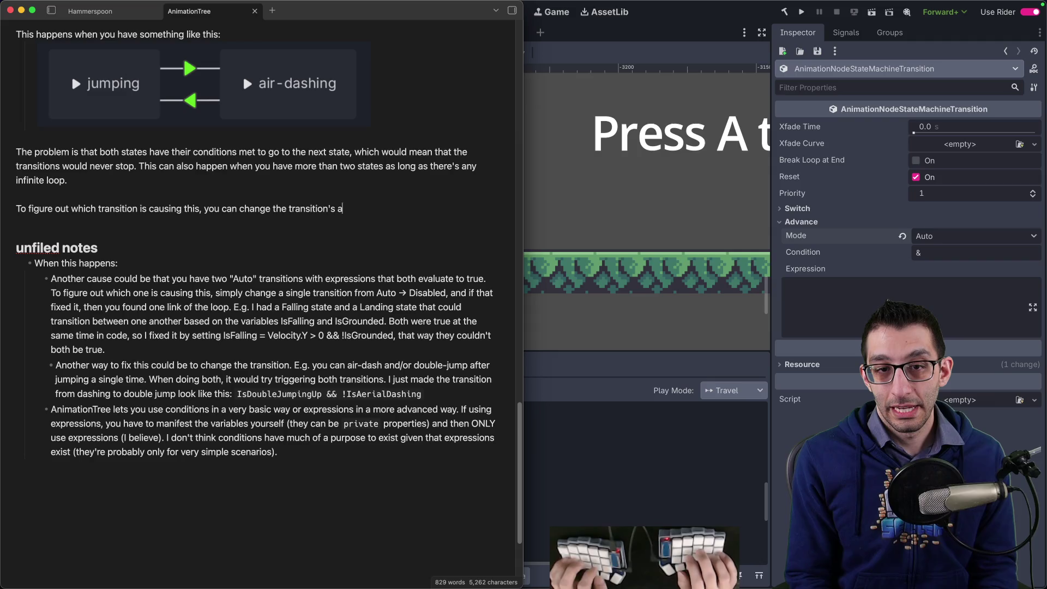
{"action": "type", "text": "advance mode"}
{"action": "key", "text": "alt+BackSpace"}
{"action": "type", "text": "Advance"}
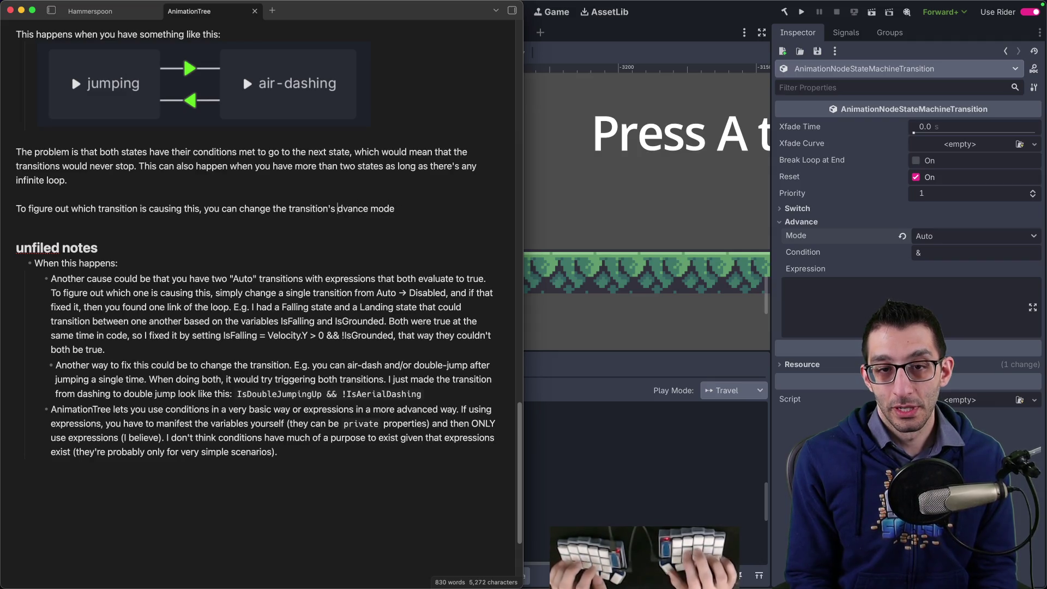
{"action": "key", "text": "End"}
{"action": "type", "text": "(advance_mode`) "}
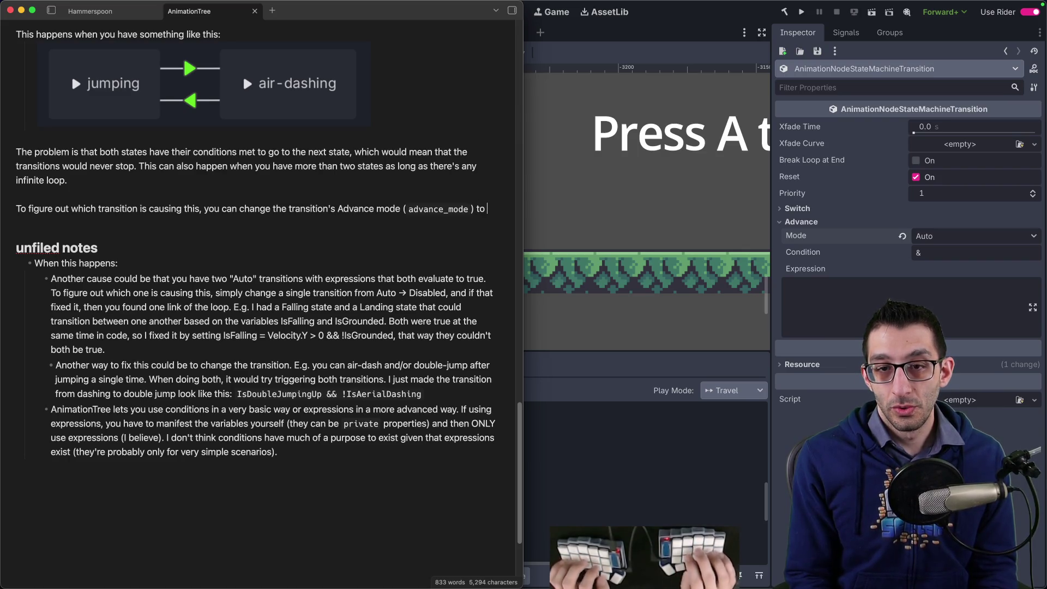
{"action": "type", "text": "`Disabled`,"}
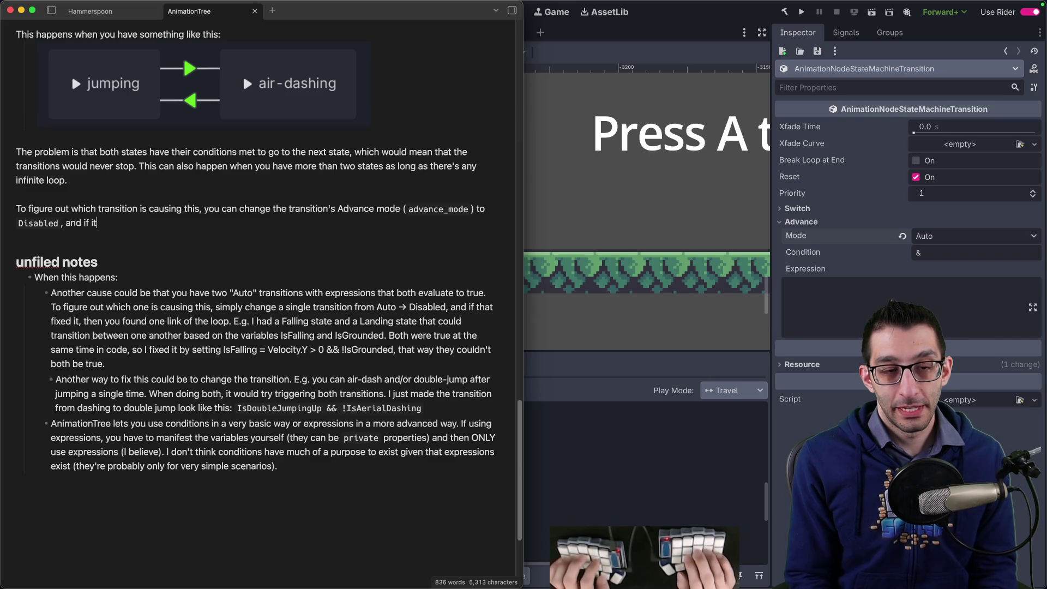
{"action": "type", "text": "pening, then it"}
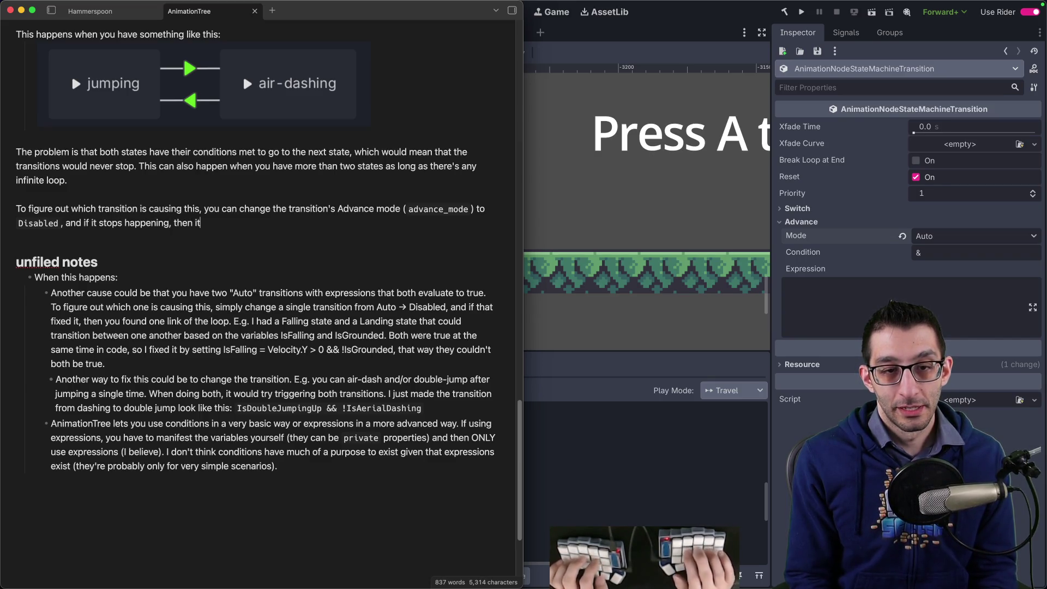
{"action": "type", "text": " was porbably"}
{"action": "key", "text": "alt+BackSpace"}
{"action": "type", "text": "probab"}
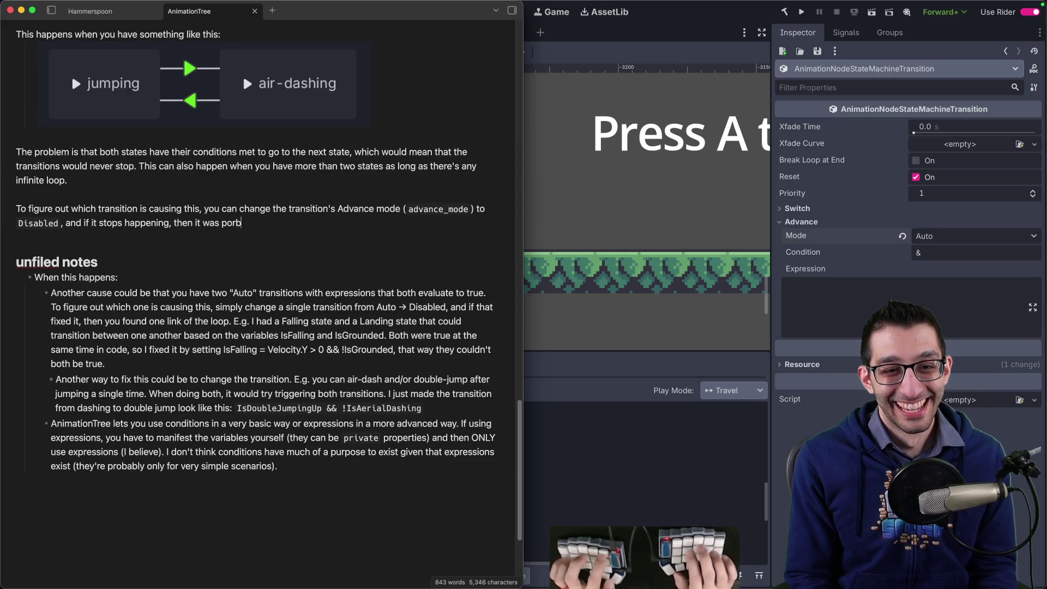
{"action": "type", "text": "ly it"}
{"action": "key", "text": "alt+BackSpace"}
{"action": "key", "text": "alt+BackSpace"}
{"action": "type", "text": "probably that one. 😛"}
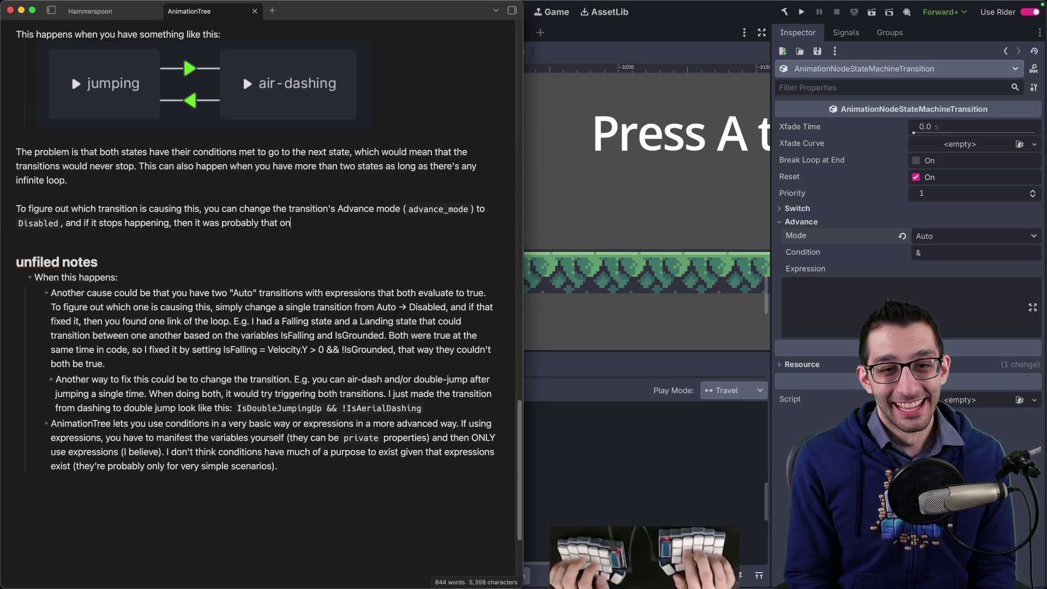
{"action": "key", "text": "BackSpace"}
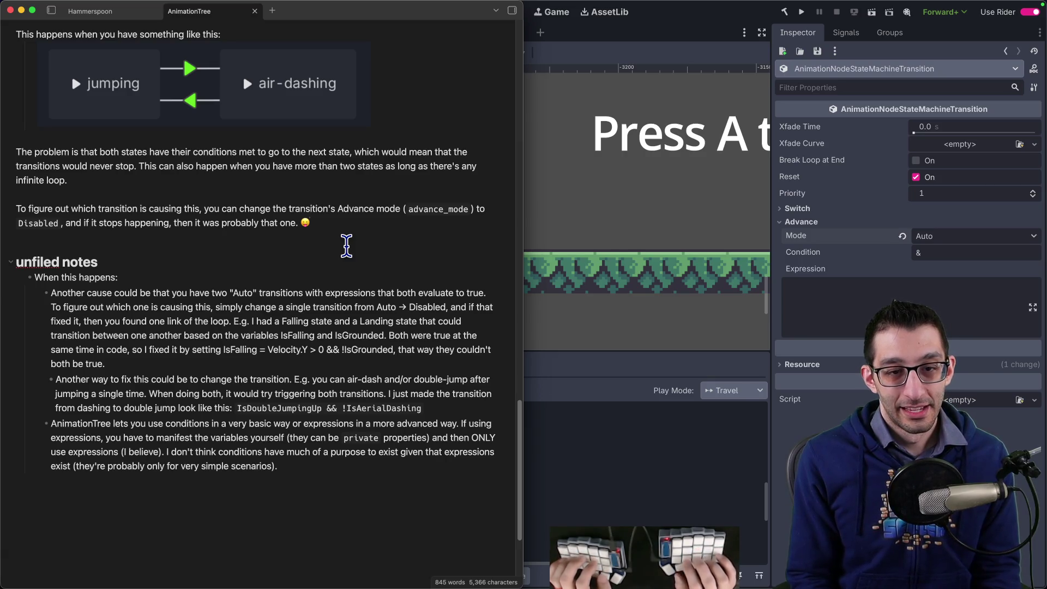
Add 'Then, to fix it, you either need to change your condition or change your code.'.
{"action": "type", "text": " Then, to fix it"}
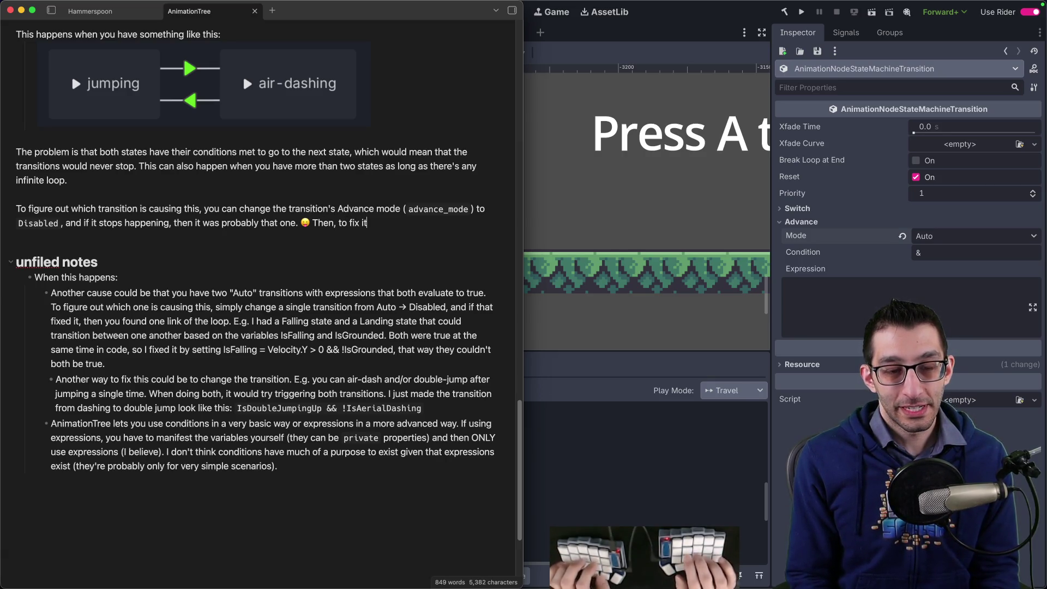
{"action": "type", "text": ", you either need to "}
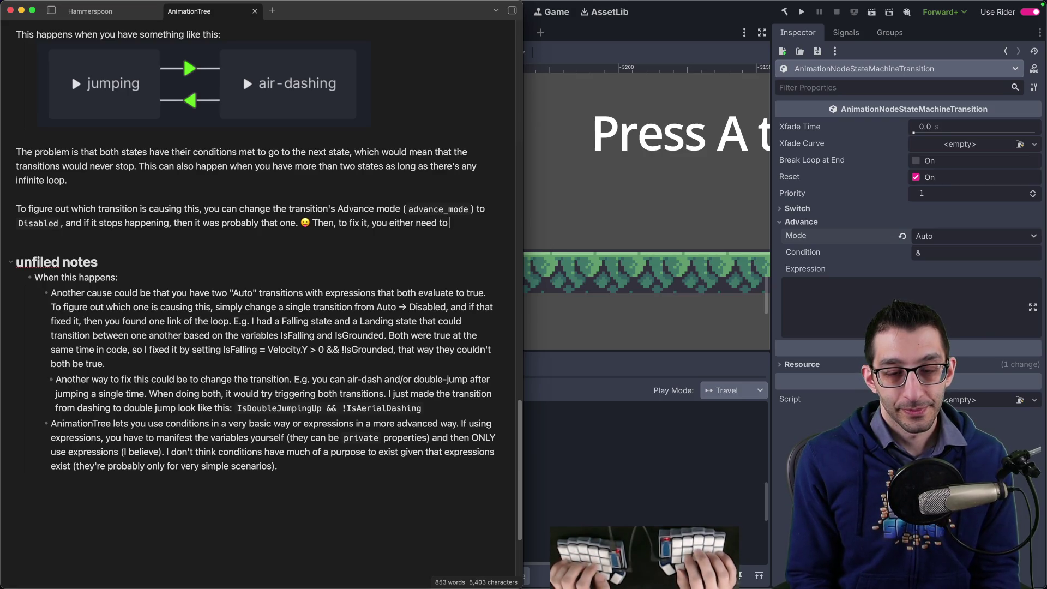
{"action": "type", "text": "change your "}
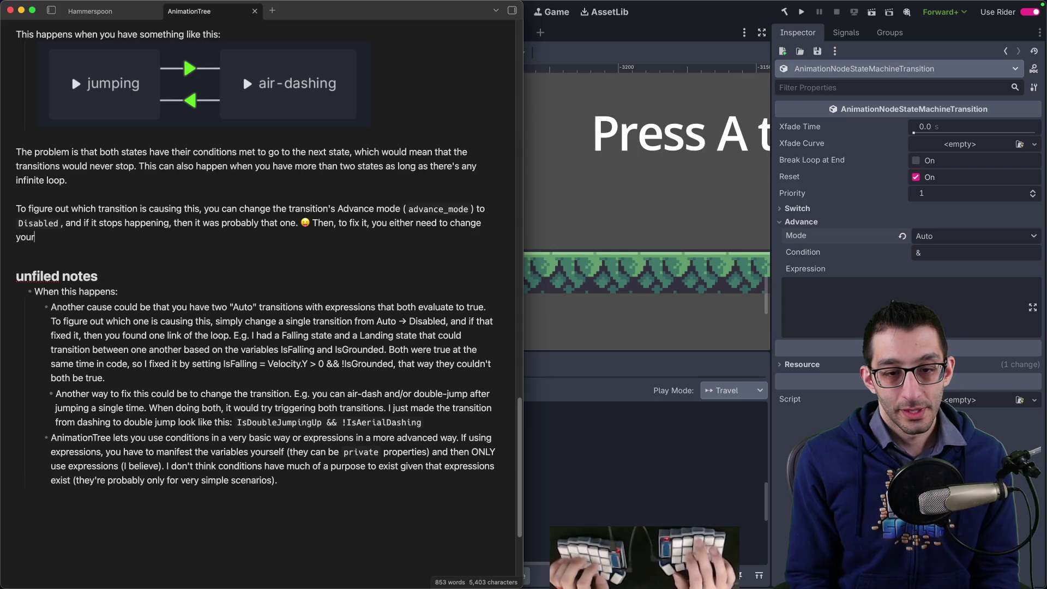
{"action": "type", "text": "condition"}
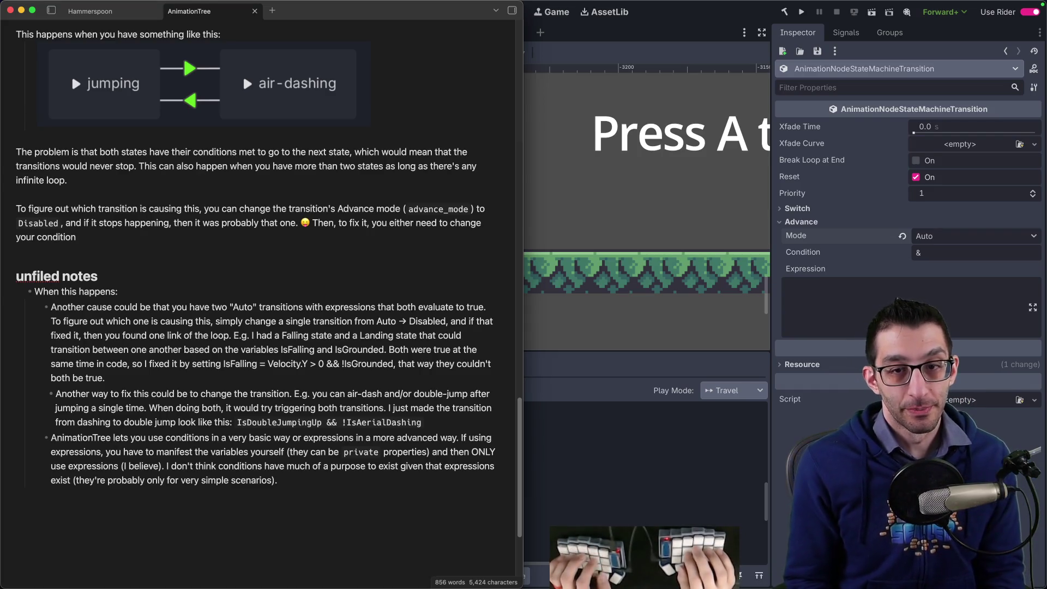
{"action": "type", "text": " or change your code"}
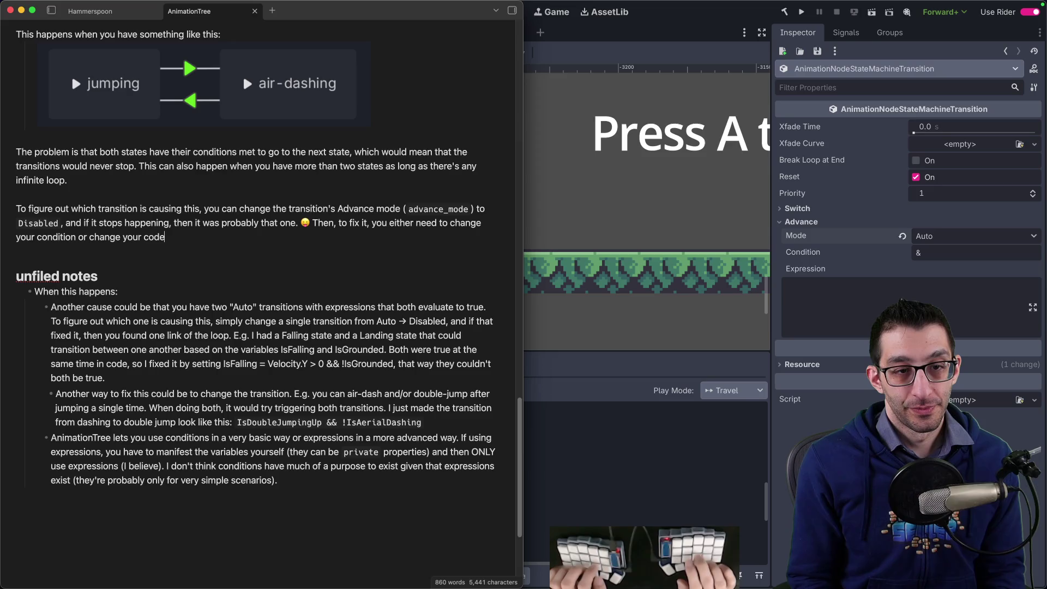
{"action": "type", "text": "."}
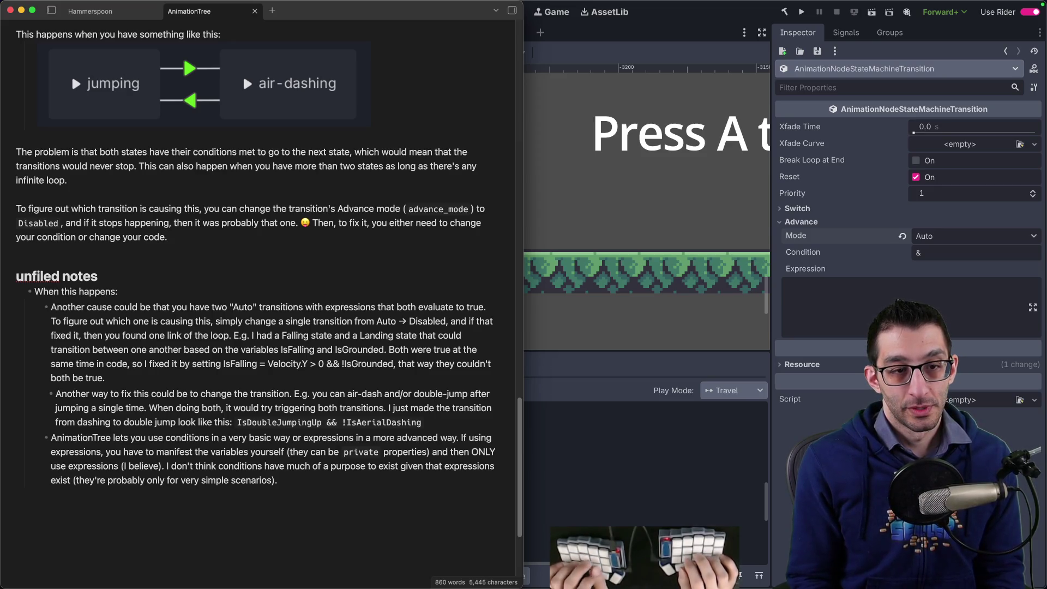
{"action": "key", "text": "Return"}
{"action": "key", "text": "Return"}
Write the 'For example, in the picture above' paragraph describing the IsAirDashing and IsJumping conditions.
{"action": "type", "text": "For xea"}
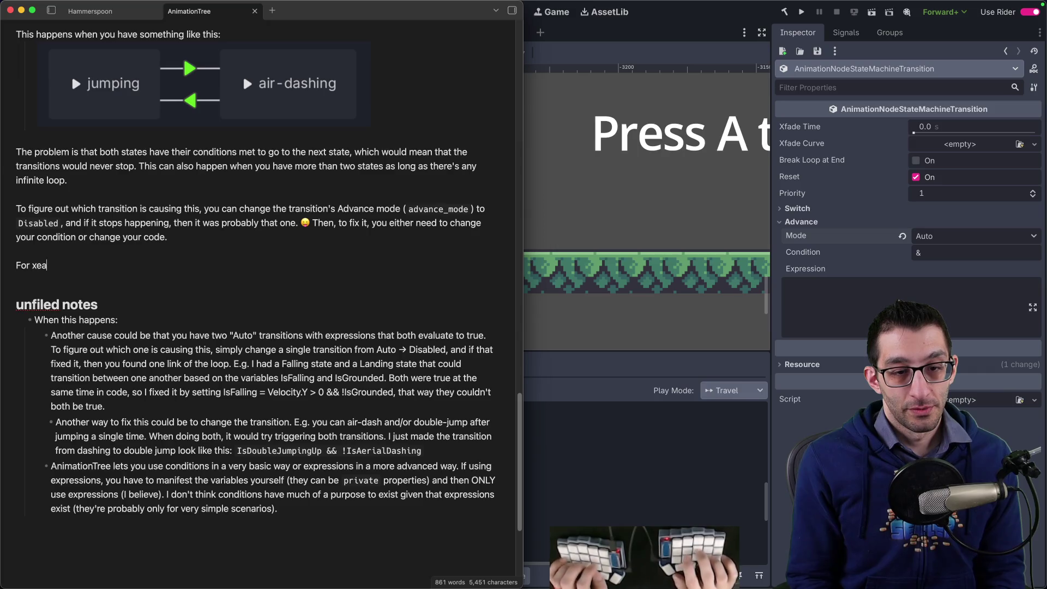
{"action": "key", "text": "BackSpace"}
{"action": "type", "text": "mple, in"}
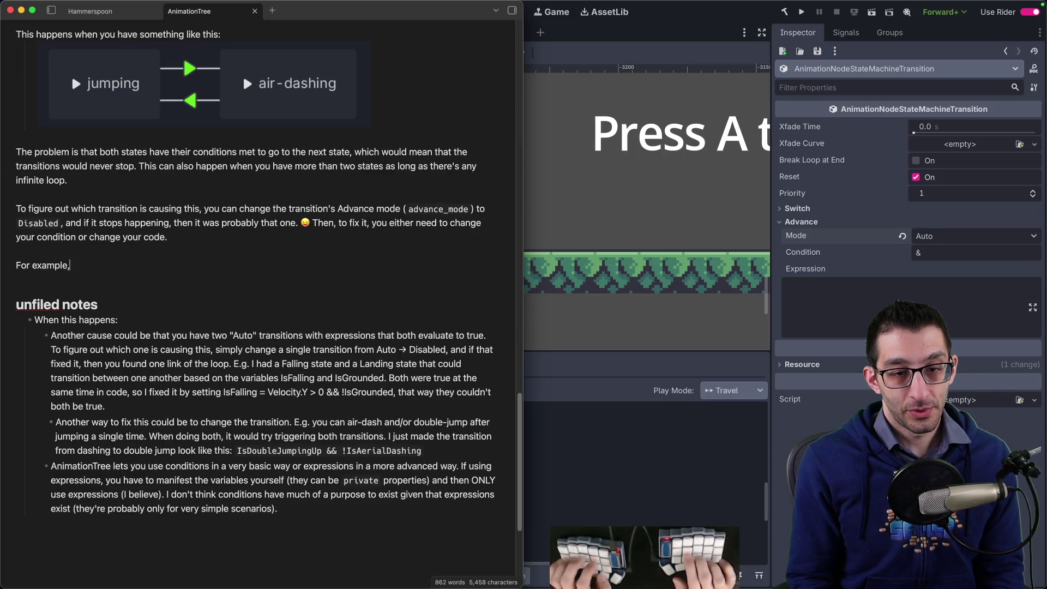
{"action": "type", "text": "in the"}
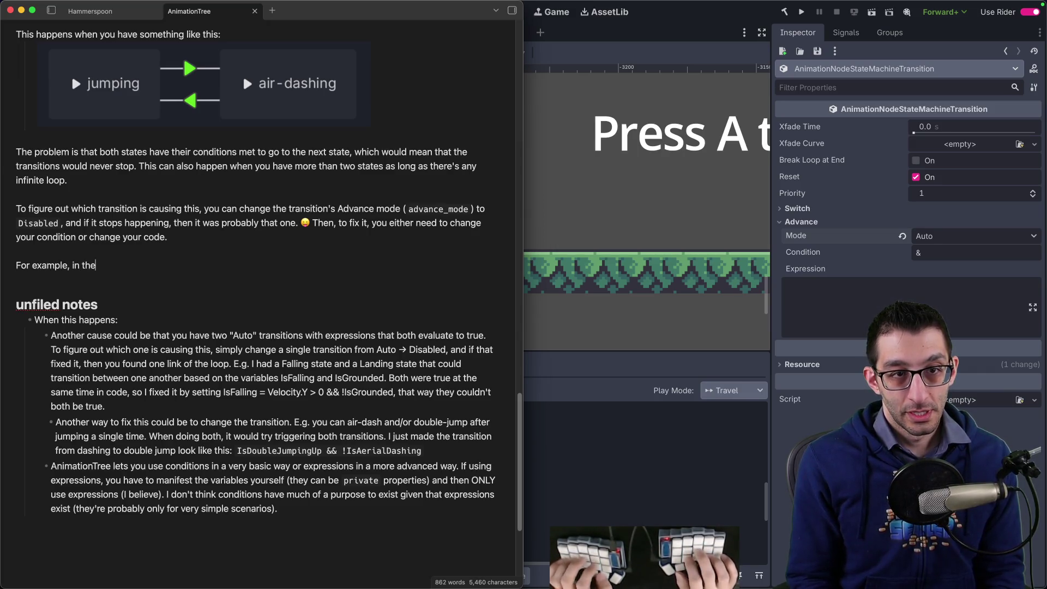
{"action": "type", "text": " case above"}
{"action": "key", "text": "alt+BackSpace"}
{"action": "key", "text": "alt+BackSpace"}
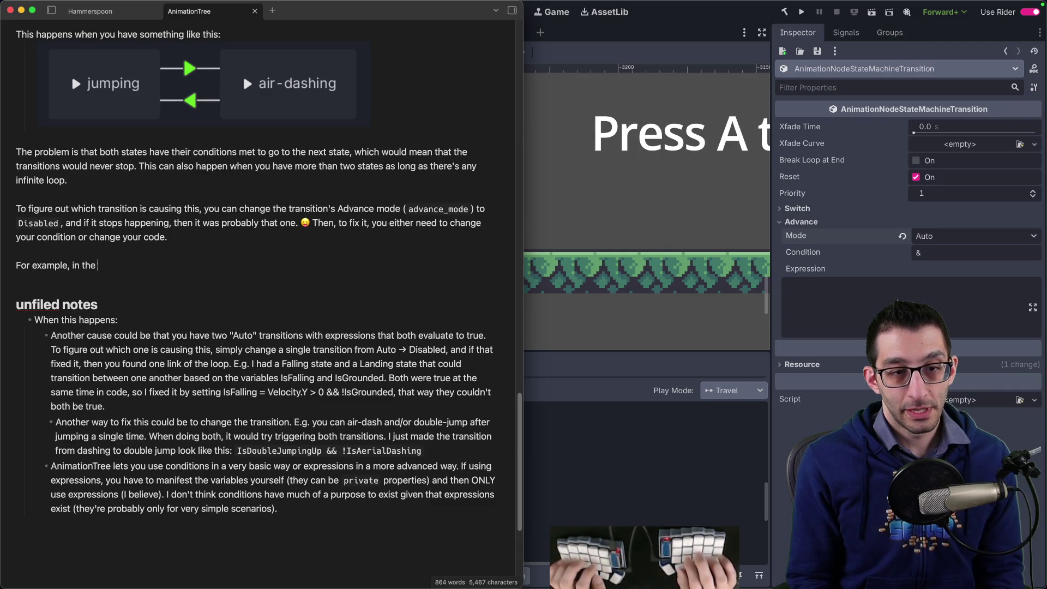
{"action": "type", "text": "picture above, I originally has "}
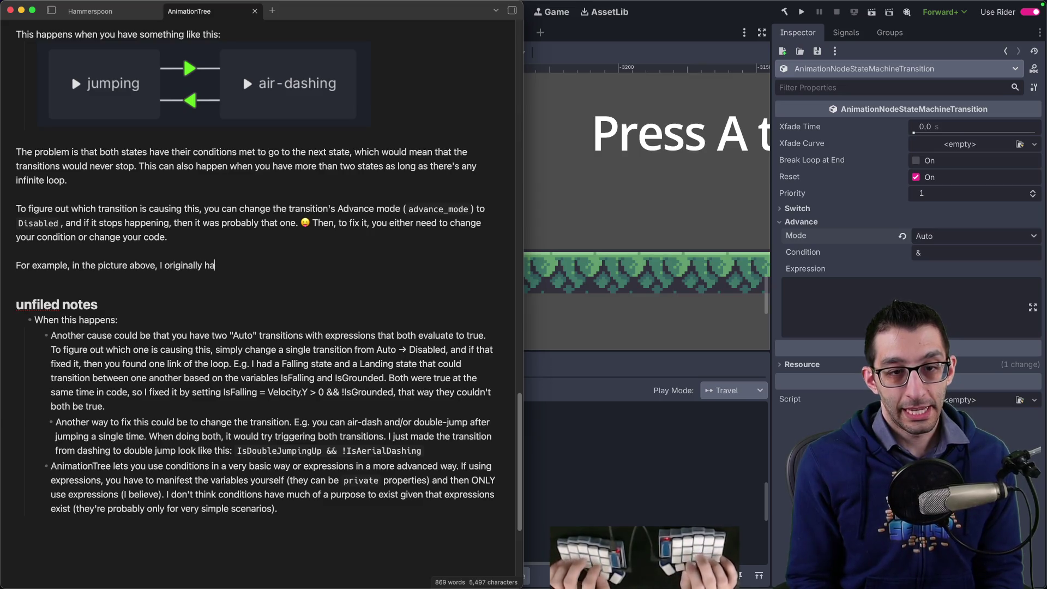
{"action": "type", "text": "d a condition of"}
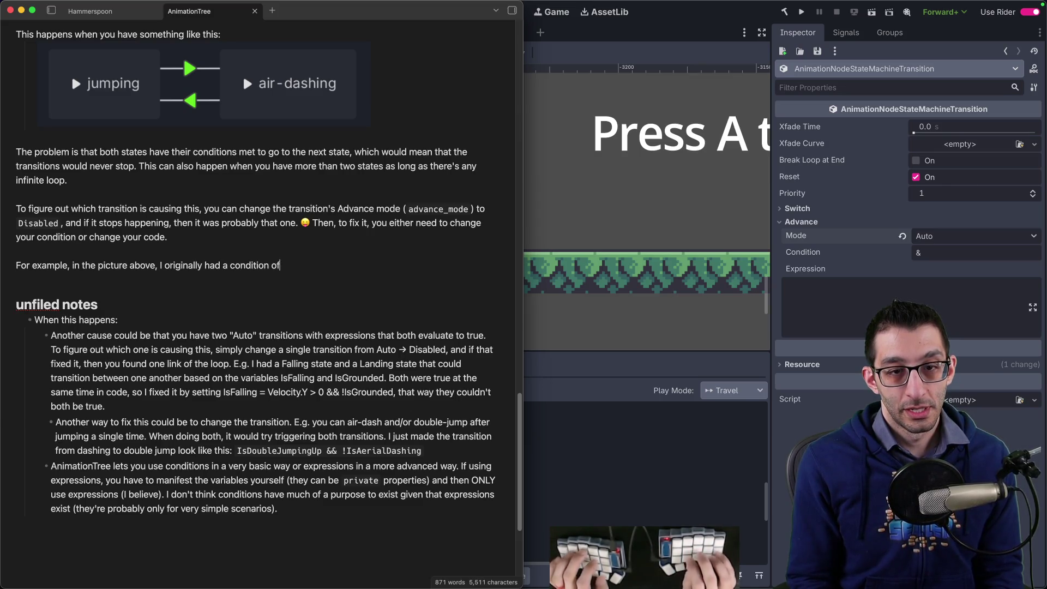
{"action": "type", "text": " `IsAirDas"}
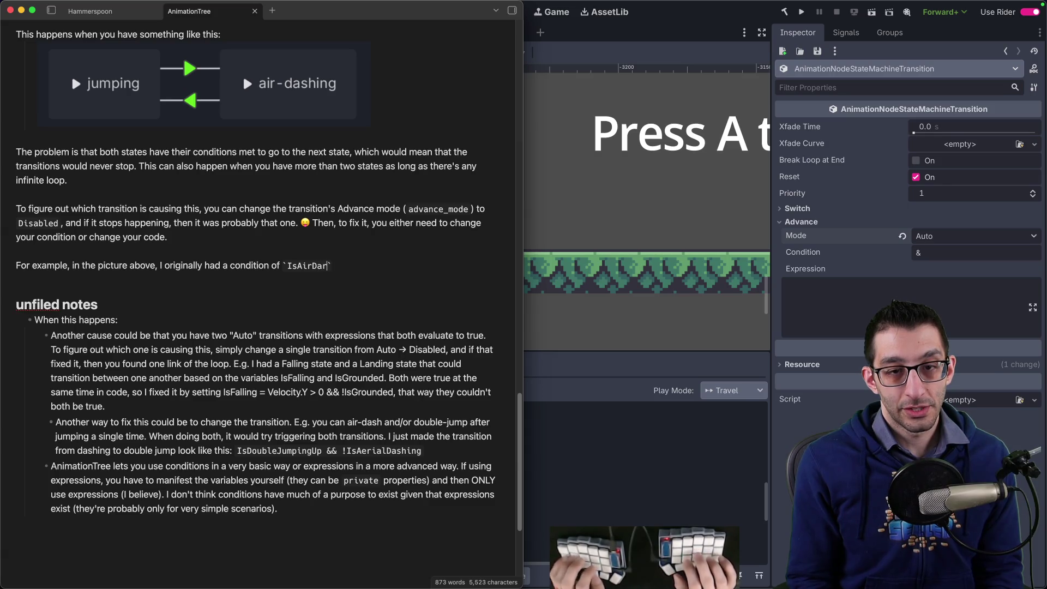
{"action": "key", "text": "BackSpace"}
{"action": "type", "text": "shing` to"}
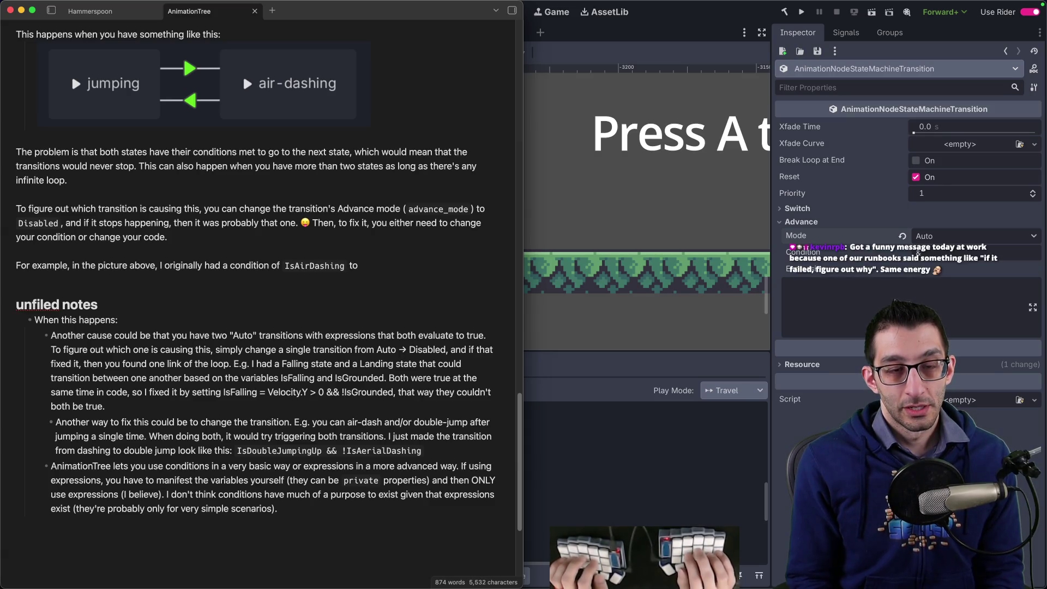
{"action": "key", "text": "alt+Left"}
{"action": "key", "text": "alt+Left"}
{"action": "key", "text": "alt+Left"}
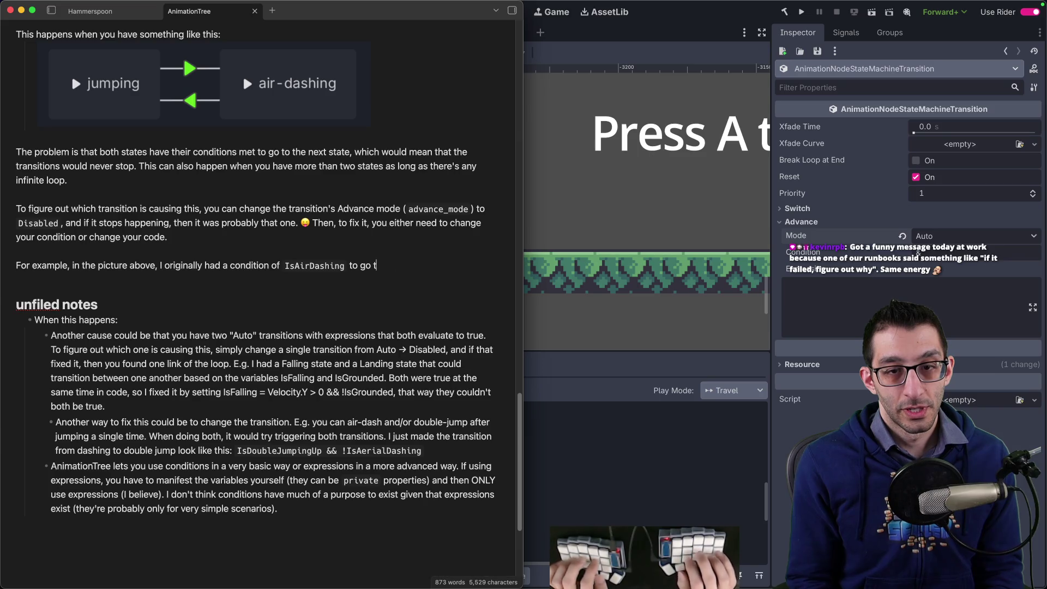
{"action": "type", "text": "o the "}
{"action": "type", "text": "\"air-dashing"}
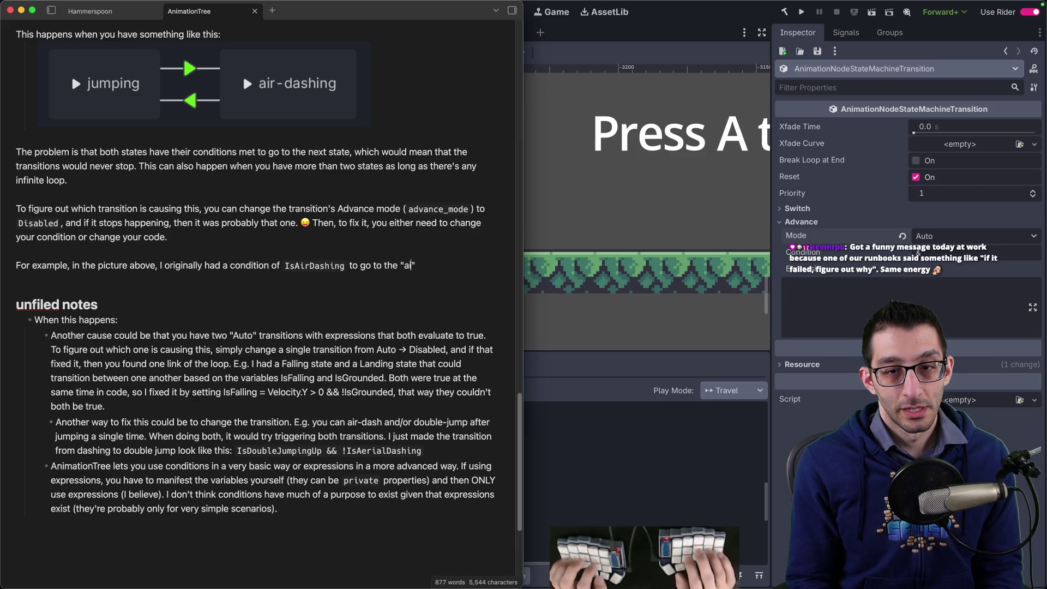
{"action": "type", "text": "e and"}
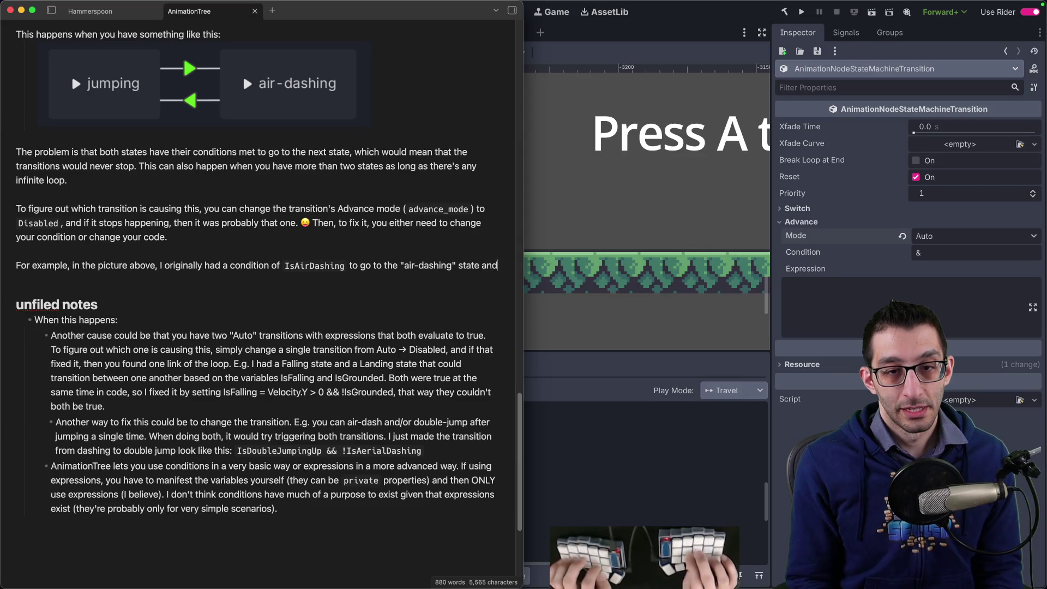
{"action": "type", "text": " \"mping` to g"}
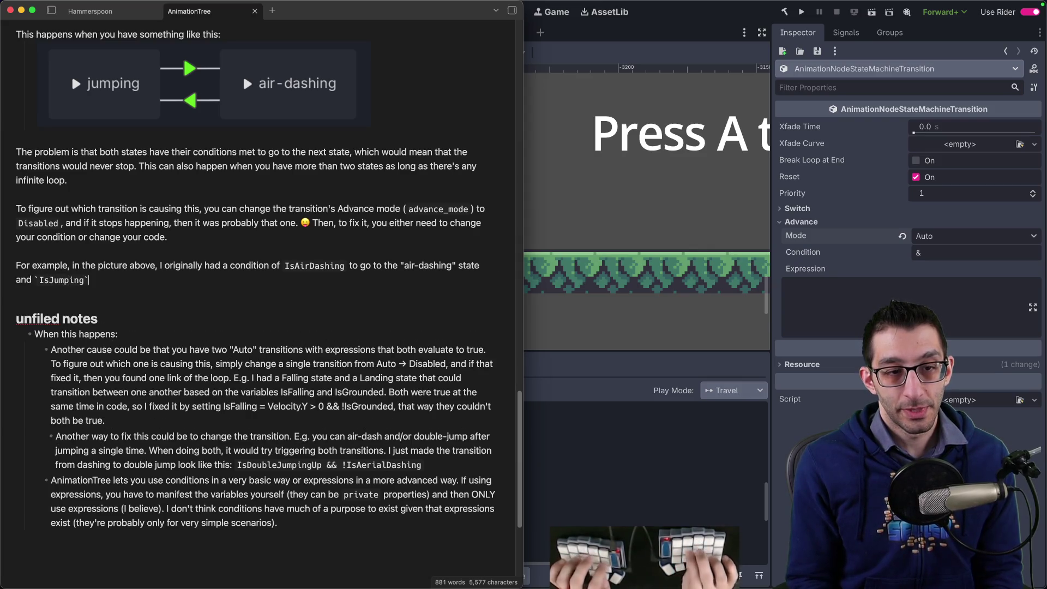
{"action": "type", "text": " the "}
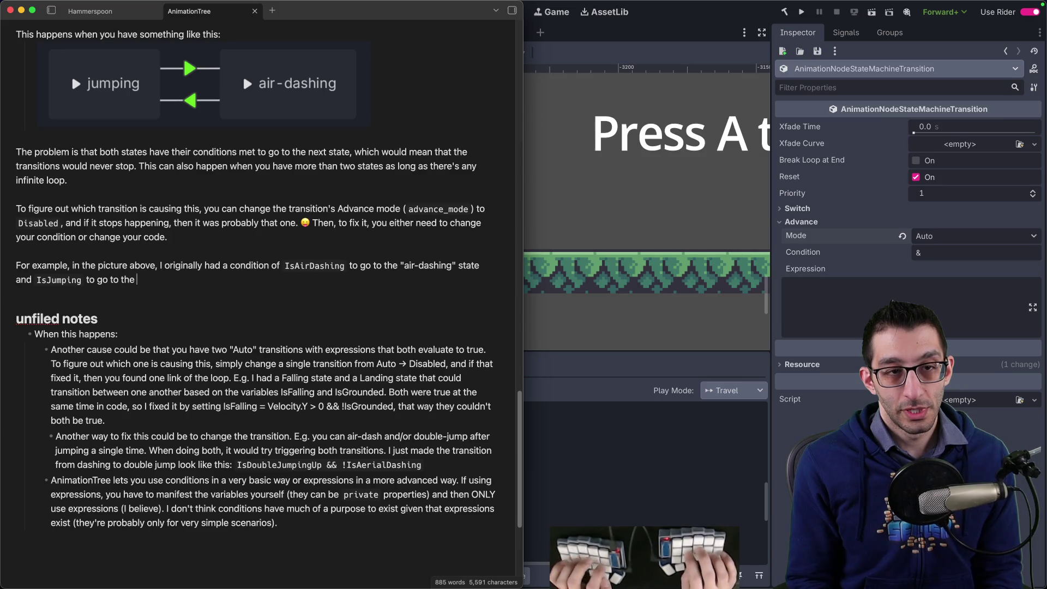
{"action": "type", "text": "jumping"}
{"action": "type", "text": " stat"}
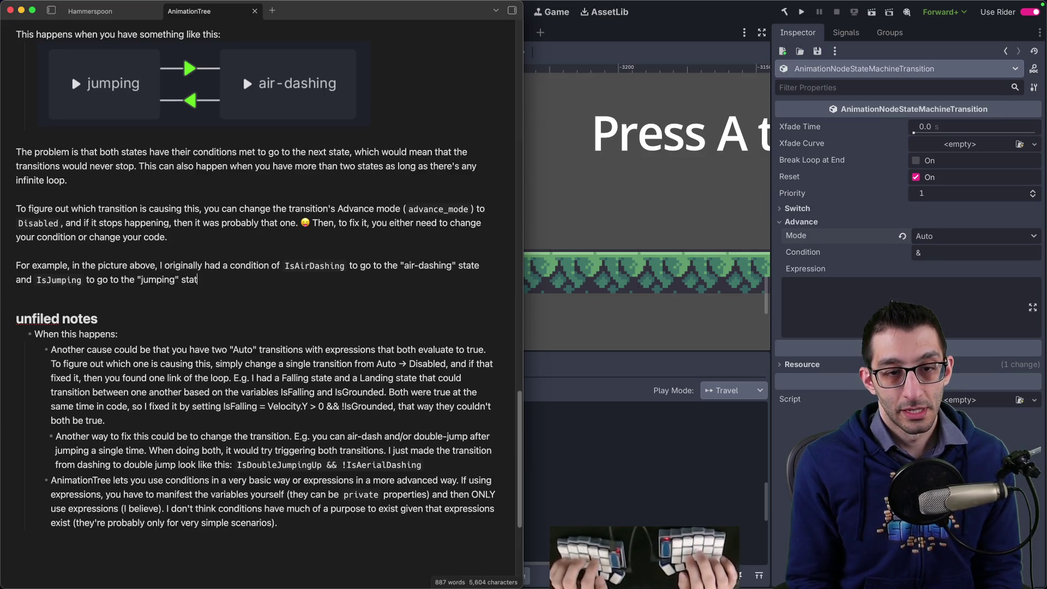
{"action": "type", "text": "e. To fix this, I "}
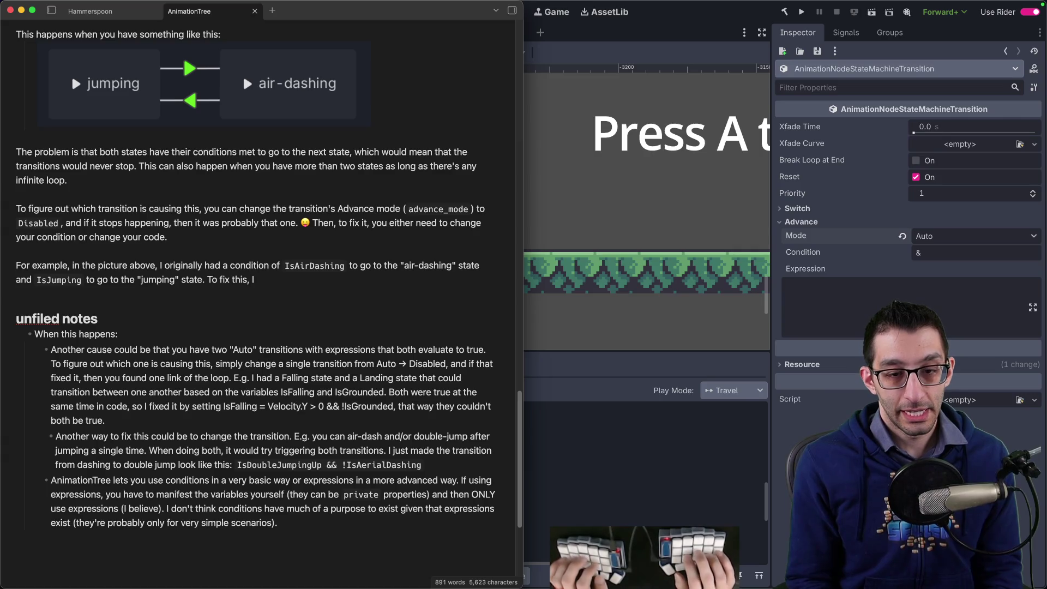
{"action": "type", "text": "changed one condition to `IsAir"}
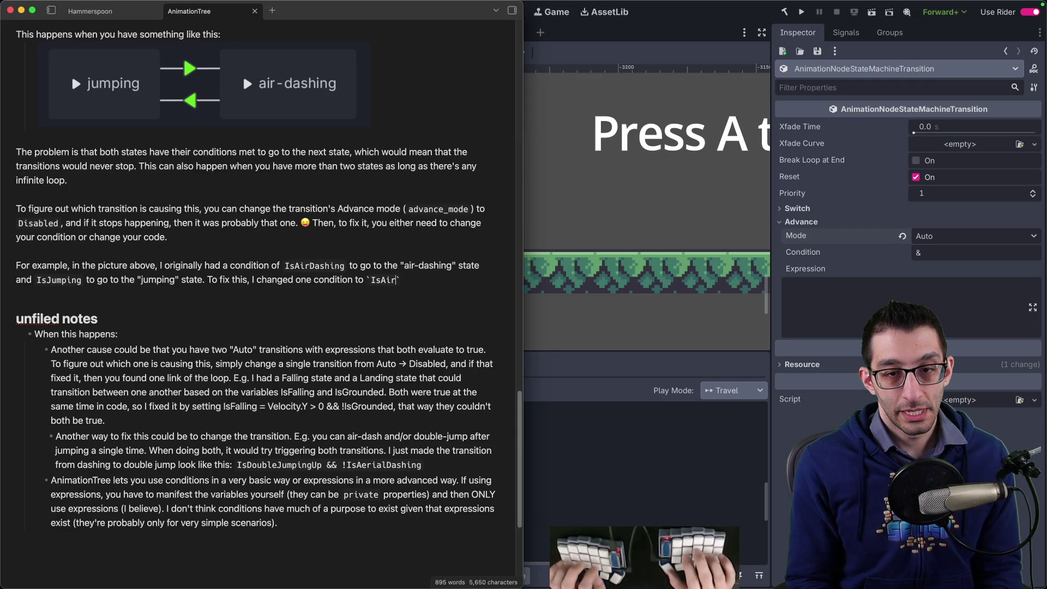
{"action": "type", "text": "Dashing && !I"}
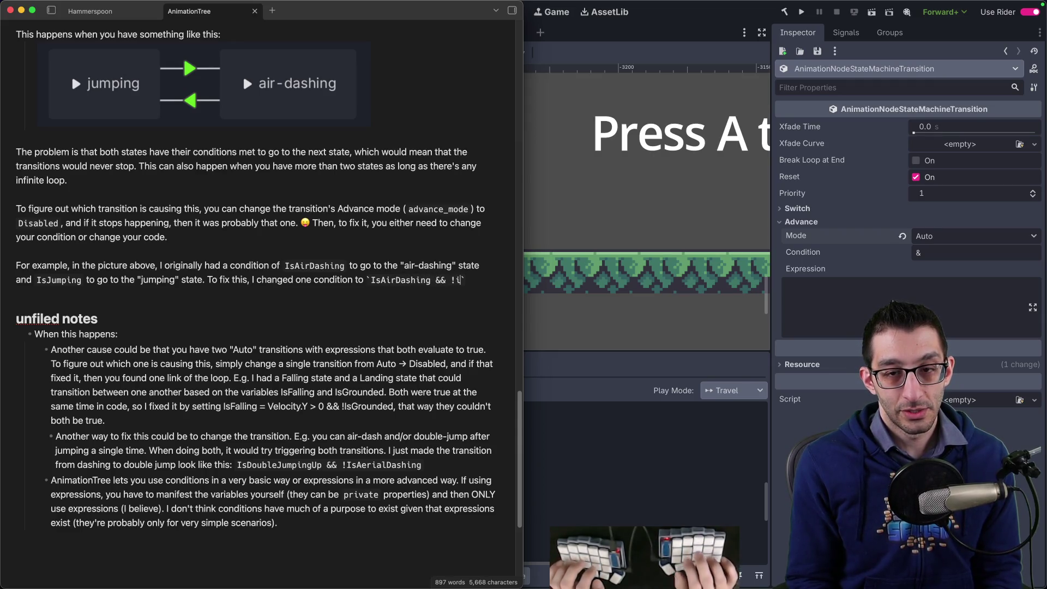
{"action": "type", "text": "ing`."}
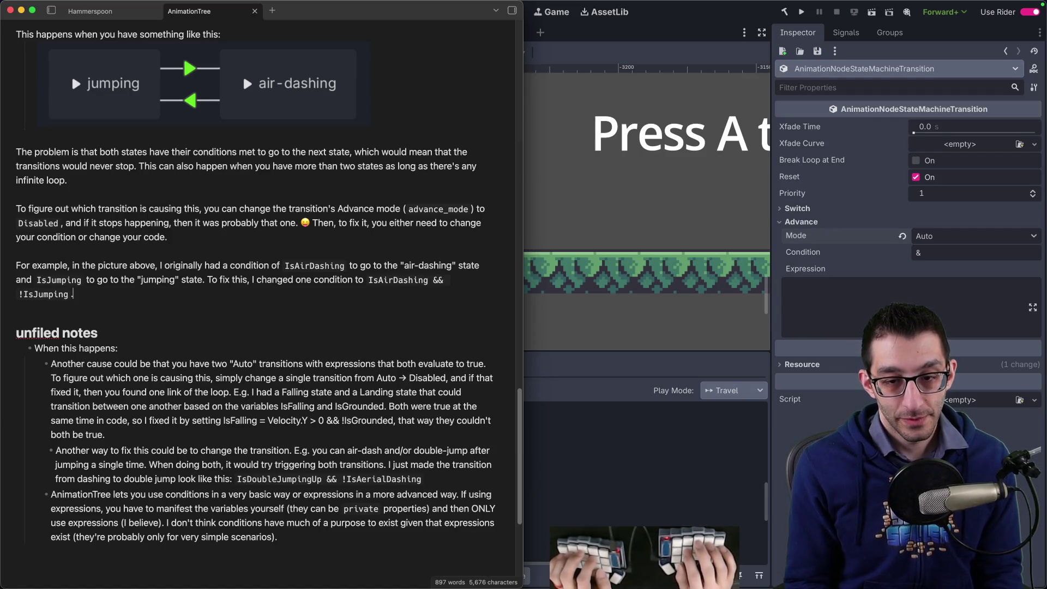
Correct the code span's negation so the condition reads !IsAirDashing && IsJumping.
{"action": "key", "text": "Left"}
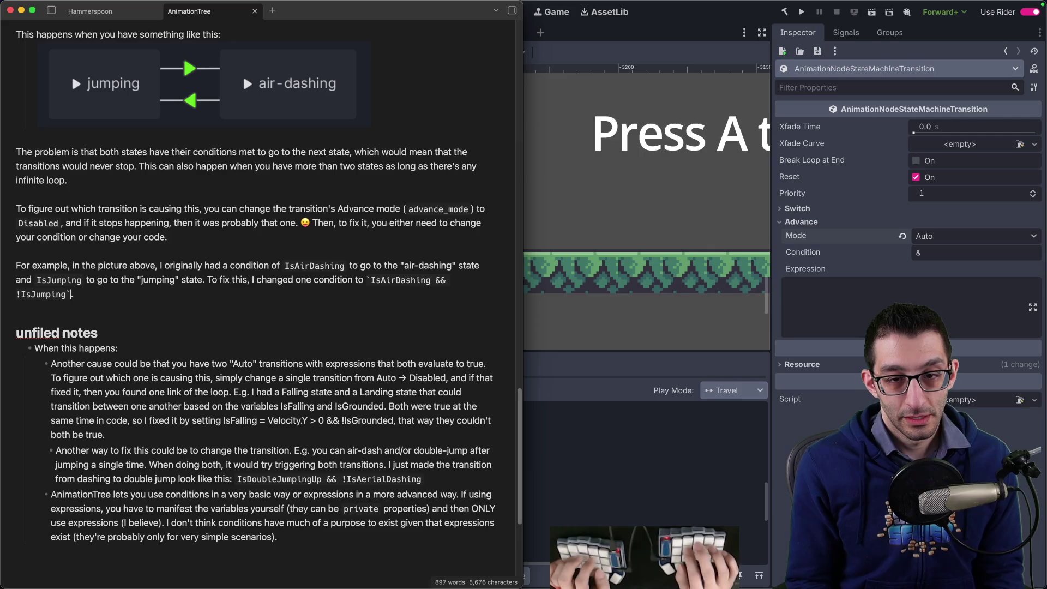
{"action": "key", "text": "BackSpace"}
{"action": "key", "text": "alt+Left"}
{"action": "key", "text": "alt+Left"}
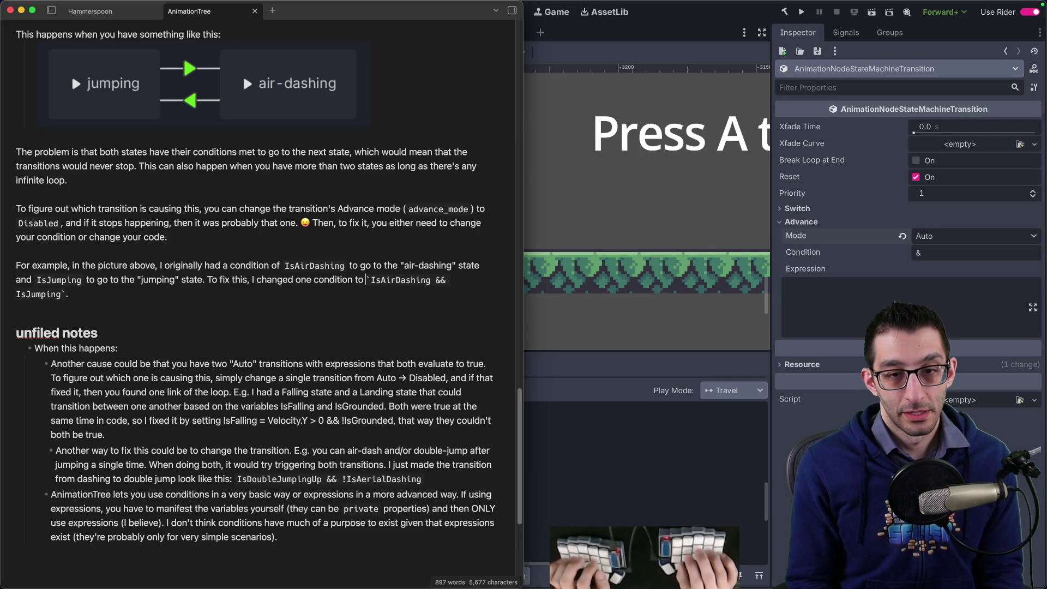
{"action": "type", "text": "!"}
{"action": "key", "text": "End"}
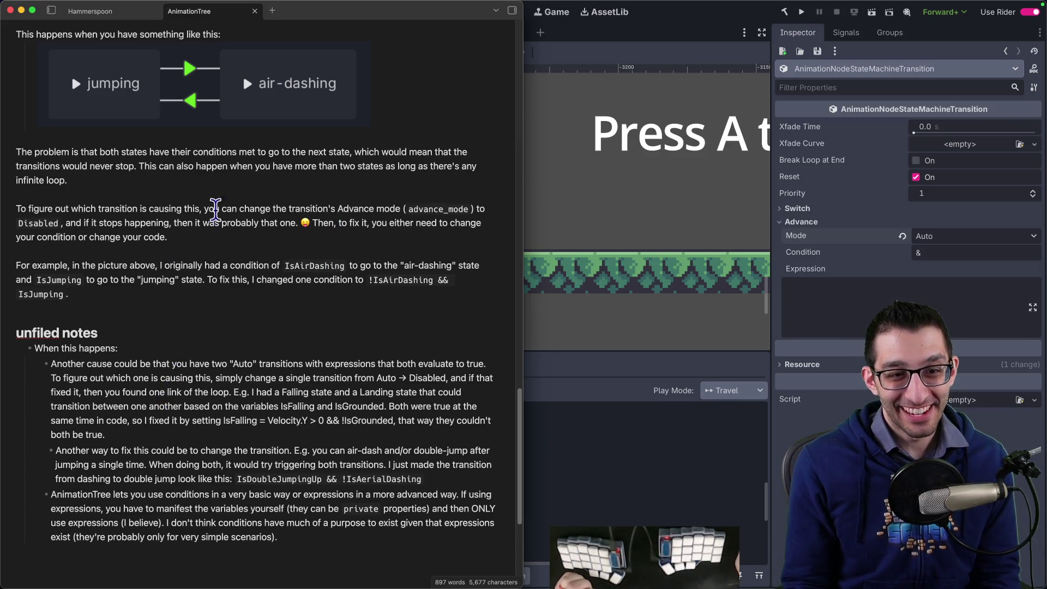
Above the unfiled notes, add an 'In another case' sentence: code changed so both booleans are never `true` together.
{"action": "mouse_move", "coordinate": [18, 208]}
{"action": "left_mouse_down"}
{"action": "mouse_move", "coordinate": [405, 223]}
{"action": "mouse_move", "coordinate": [224, 223]}
{"action": "left_mouse_up"}
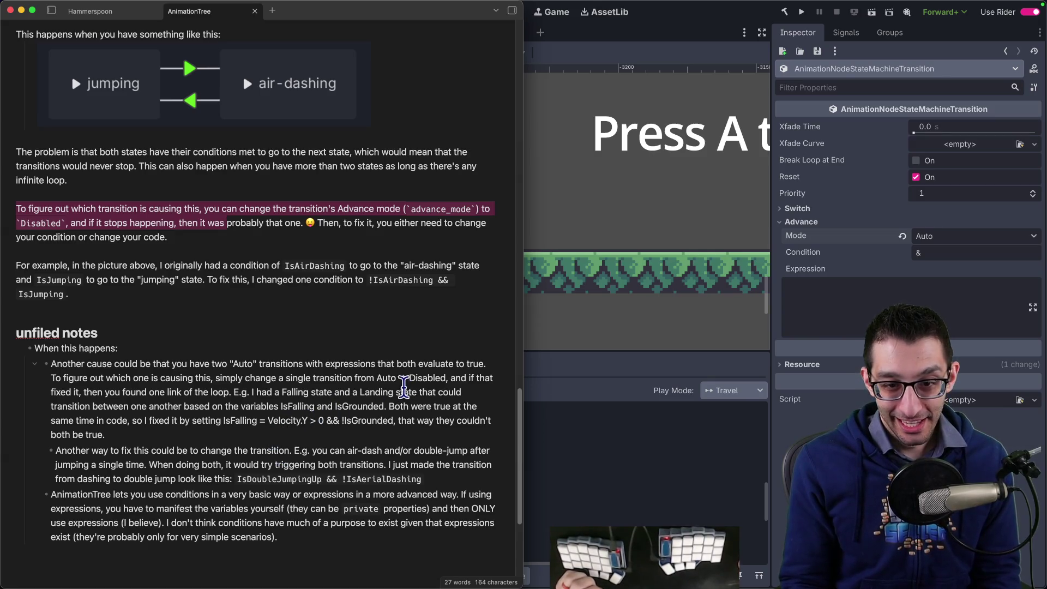
{"action": "left_click_drag", "start_coordinate": [233, 391], "coordinate": [458, 394]}
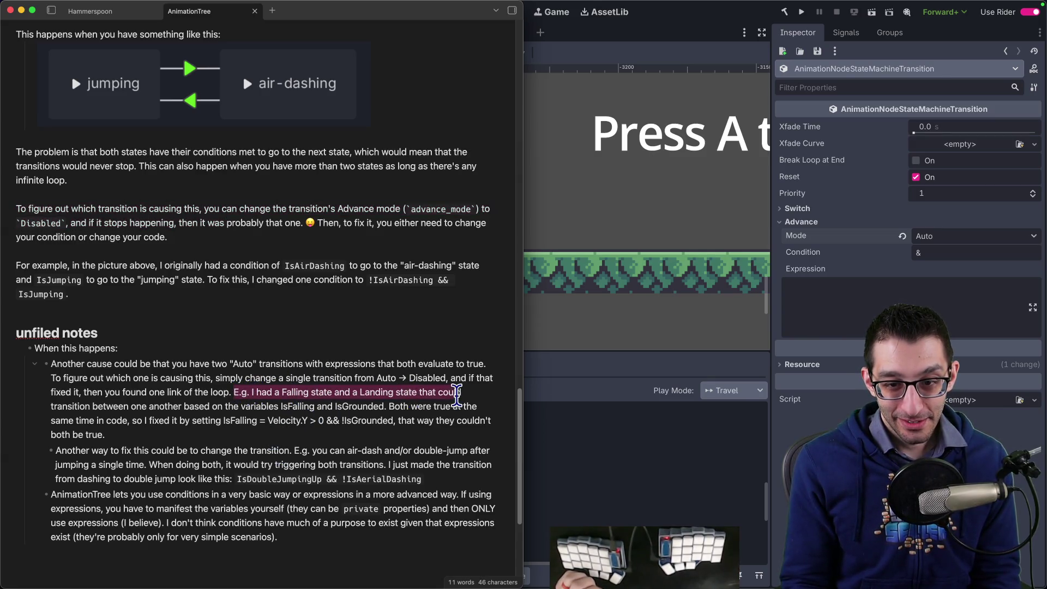
{"action": "key", "text": "shift+Down"}
{"action": "key", "text": "shift+Down"}
{"action": "key", "text": "shift+Down"}
{"action": "key", "text": "Right"}
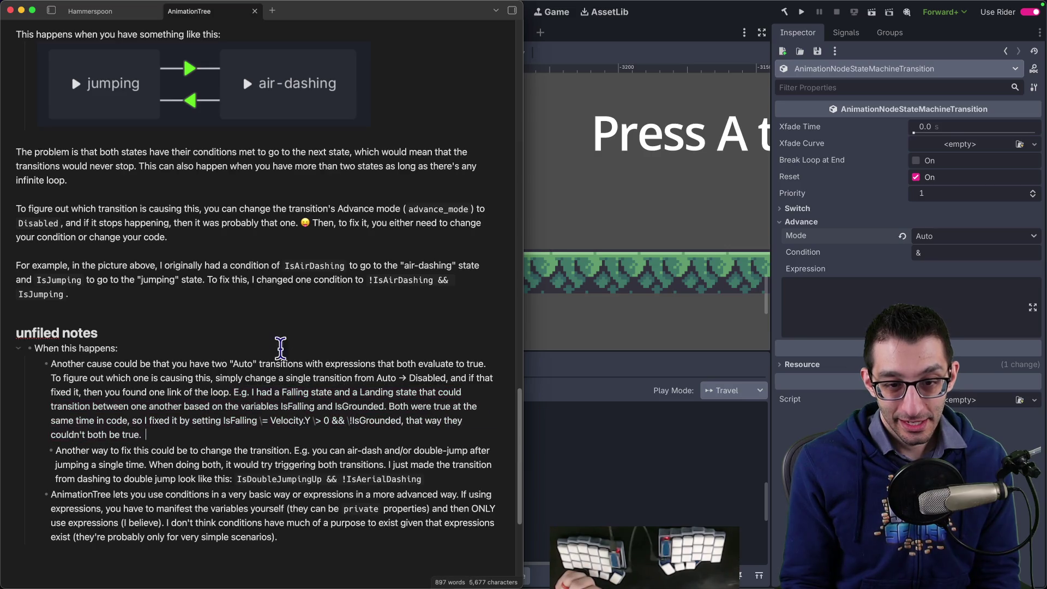
{"action": "left_click", "coordinate": [249, 297]}
{"action": "key", "text": "Return"}
{"action": "key", "text": "Return"}
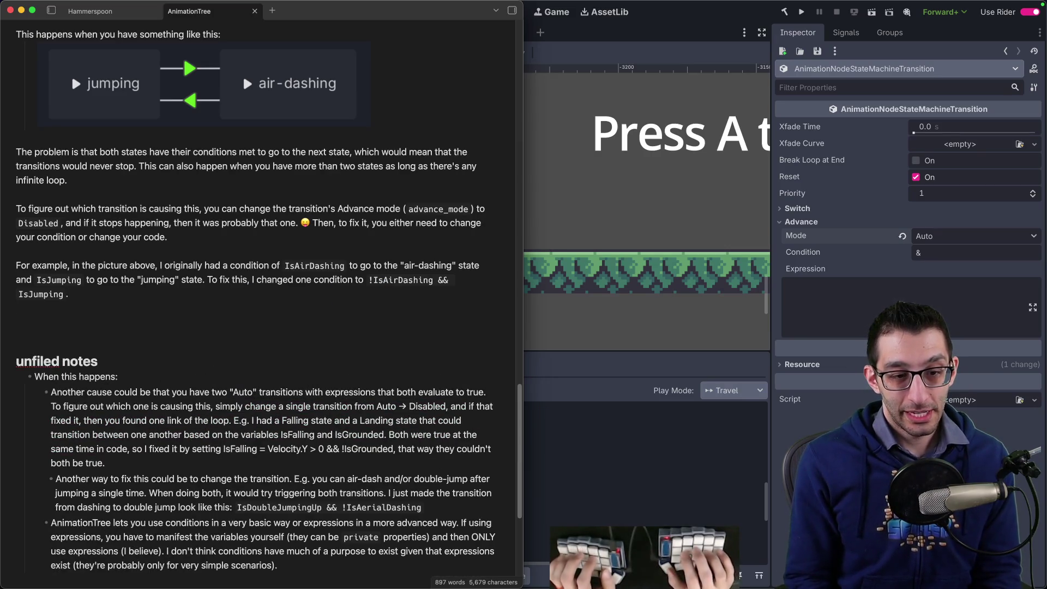
{"action": "type", "text": "Fanother case,"}
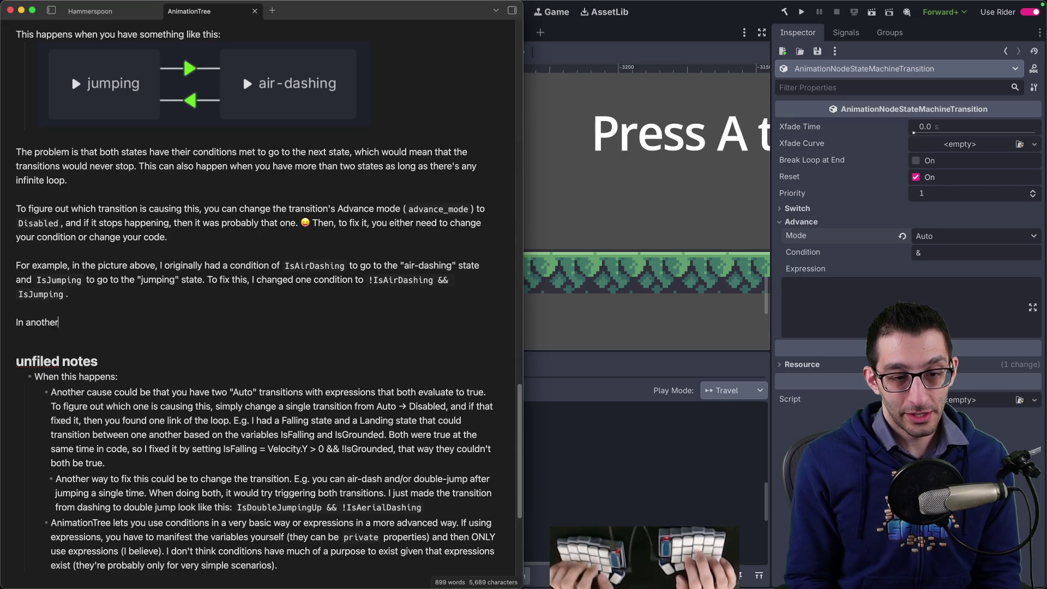
{"action": "type", "text": "changed the"}
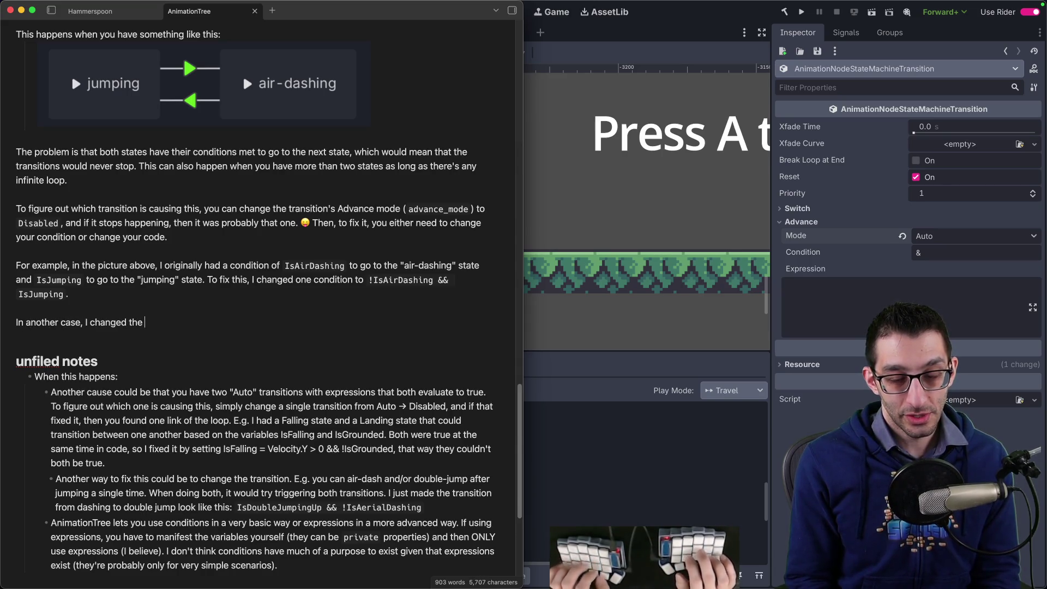
{"action": "type", "text": "code to prevent both b"}
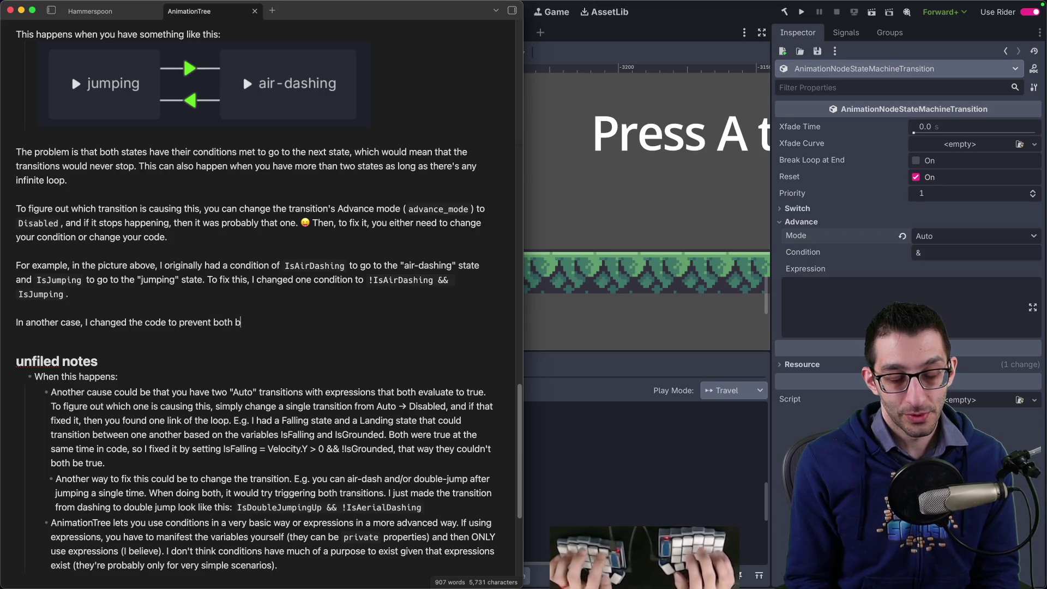
{"action": "type", "text": "ooleans from being"}
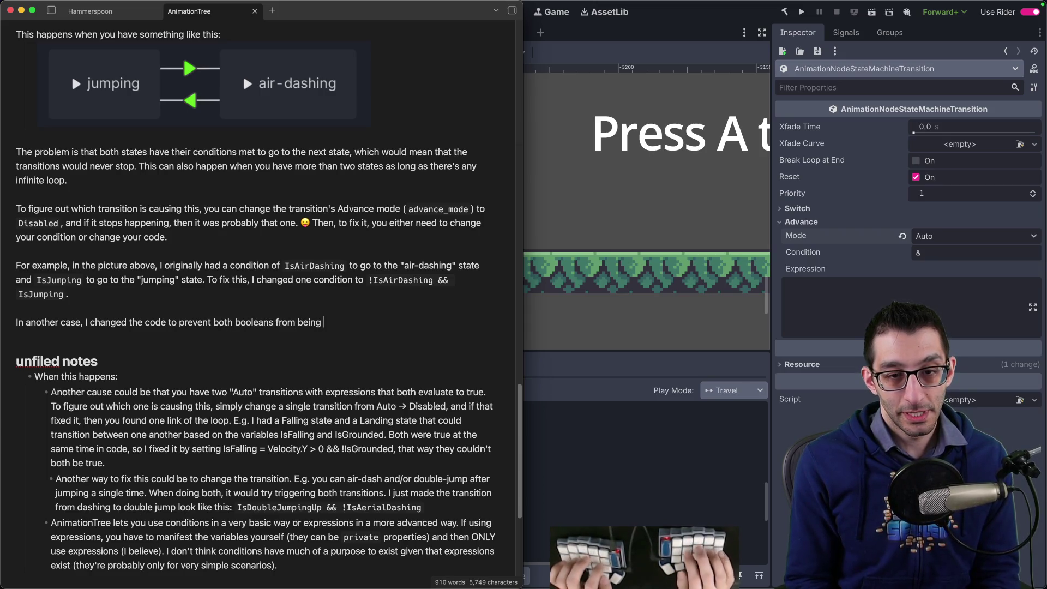
{"action": "type", "text": "e` at the same time"}
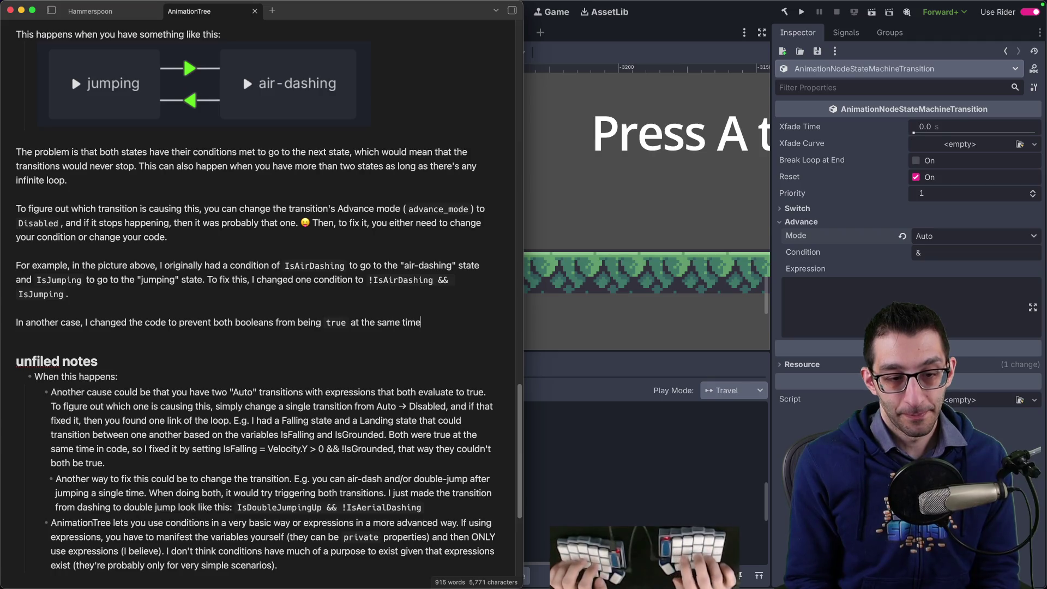
{"action": "type", "text": "."}
{"action": "mouse_move", "coordinate": [429, 507]}
{"action": "left_mouse_down"}
{"action": "mouse_move", "coordinate": [431, 401]}
{"action": "mouse_move", "coordinate": [420, 382]}
{"action": "left_mouse_up"}
Delete the redundant unfiled-notes bullets and heading, cutting out the AnimationTree tip.
{"action": "key", "text": "BackSpace"}
{"action": "key", "text": "shift+Up"}
{"action": "key", "text": "BackSpace"}
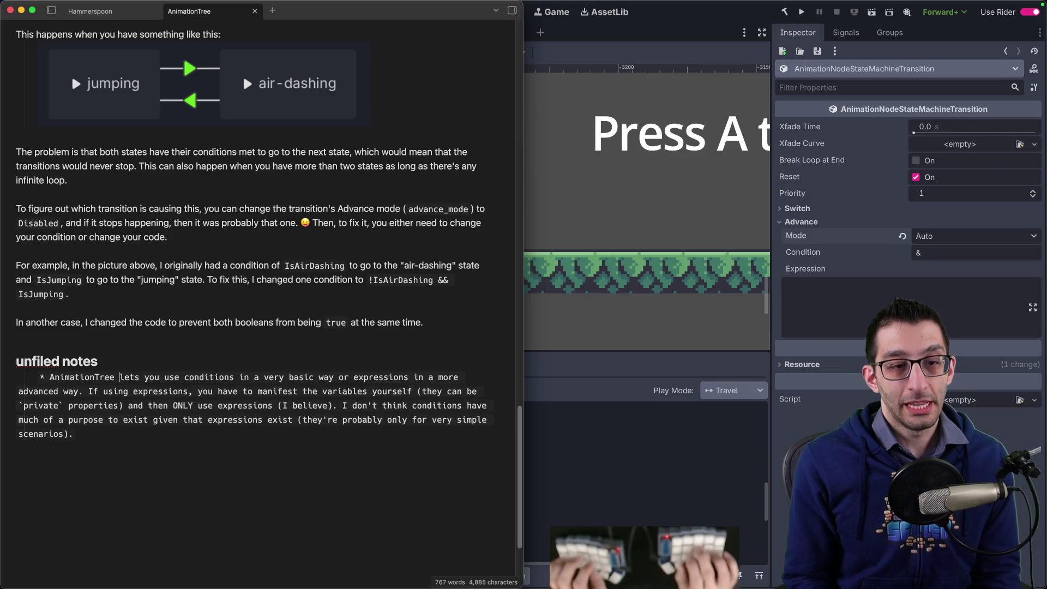
{"action": "key", "text": "super+shift+Down"}
{"action": "key", "text": "BackSpace"}
{"action": "key", "text": "shift+Up"}
{"action": "key", "text": "BackSpace"}
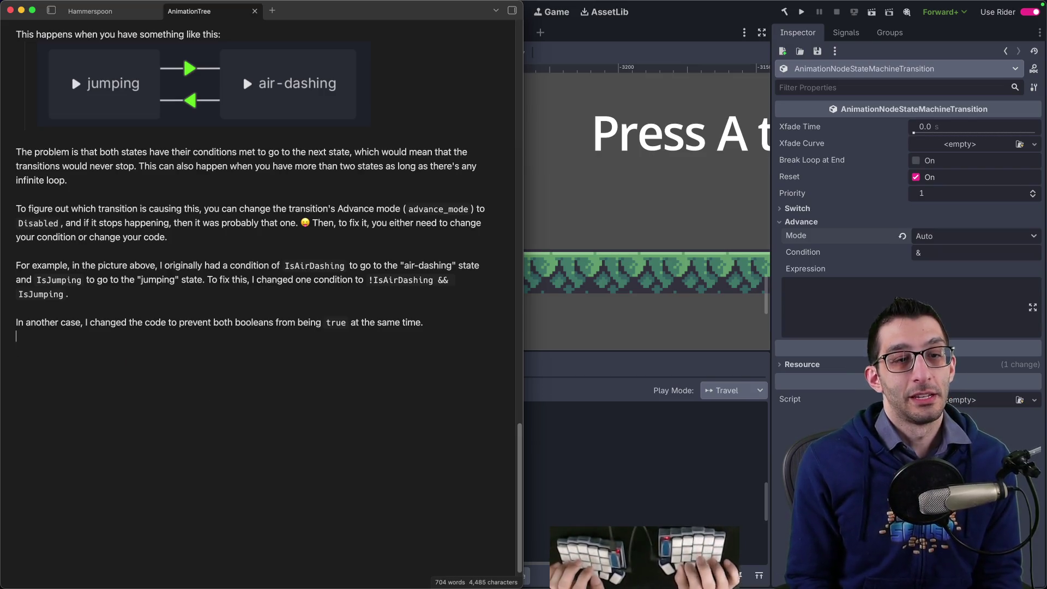
Paste the AnimationTree tip as a new bullet under General tips, after the Animating sprites tips.
{"action": "scroll", "coordinate": [199, 346], "scroll_direction": "up", "scroll_amount": 20}
{"action": "key", "text": "ctrl+alt+super+Up"}
{"action": "scroll", "coordinate": [374, 216], "scroll_direction": "down", "scroll_amount": 15}
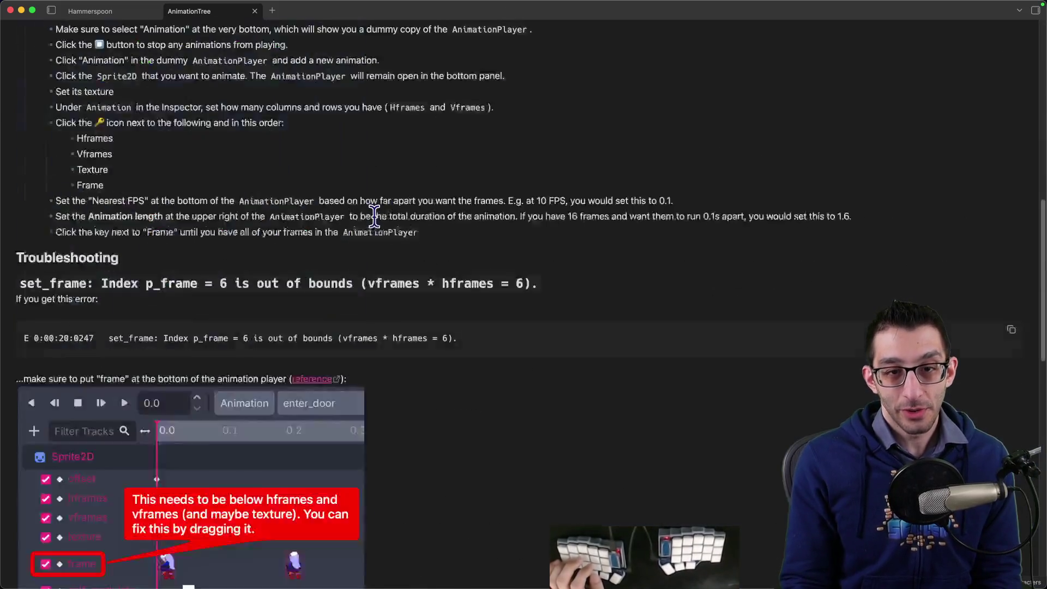
{"action": "scroll", "coordinate": [374, 216], "scroll_direction": "down", "scroll_amount": 15}
{"action": "scroll", "coordinate": [374, 227], "scroll_direction": "up", "scroll_amount": 20}
{"action": "scroll", "coordinate": [360, 259], "scroll_direction": "down", "scroll_amount": 1}
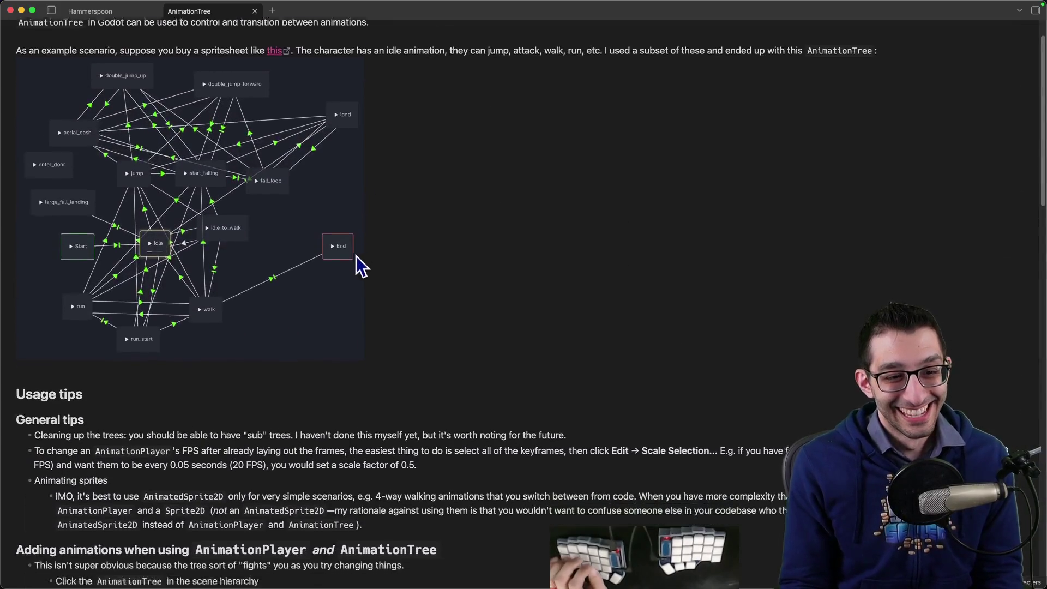
{"action": "scroll", "coordinate": [355, 256], "scroll_direction": "down", "scroll_amount": 5}
{"action": "left_click", "coordinate": [448, 303]}
{"action": "key", "text": "Return"}
{"action": "key", "text": "super+v"}
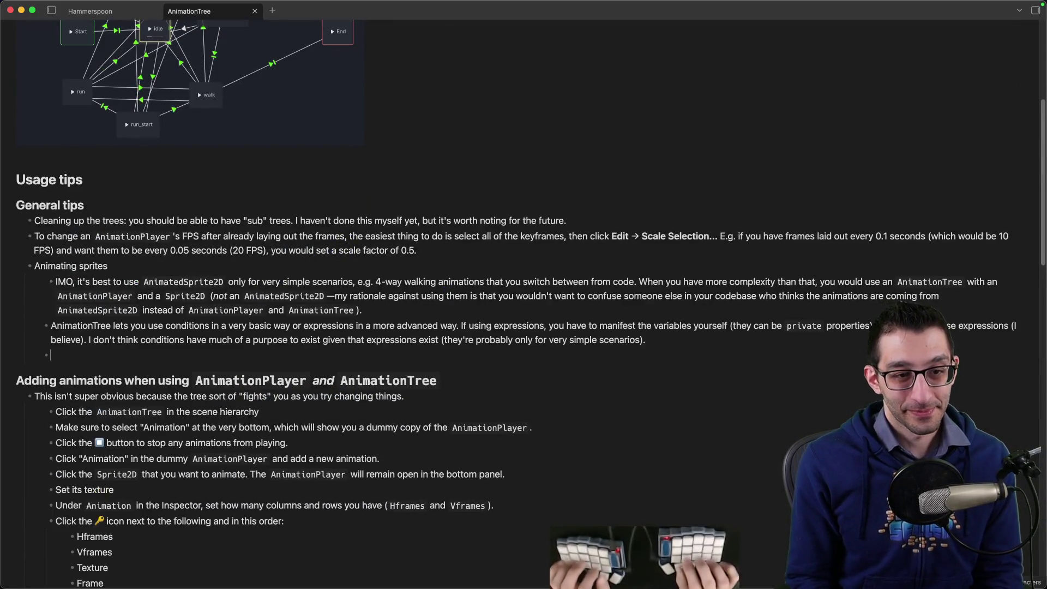
Outdent the AnimationTree bullet, wrap AnimationTree in backticks, and bold 'conditions' and 'expressions'.
{"action": "left_click", "coordinate": [109, 326]}
{"action": "key", "text": "shift+Tab"}
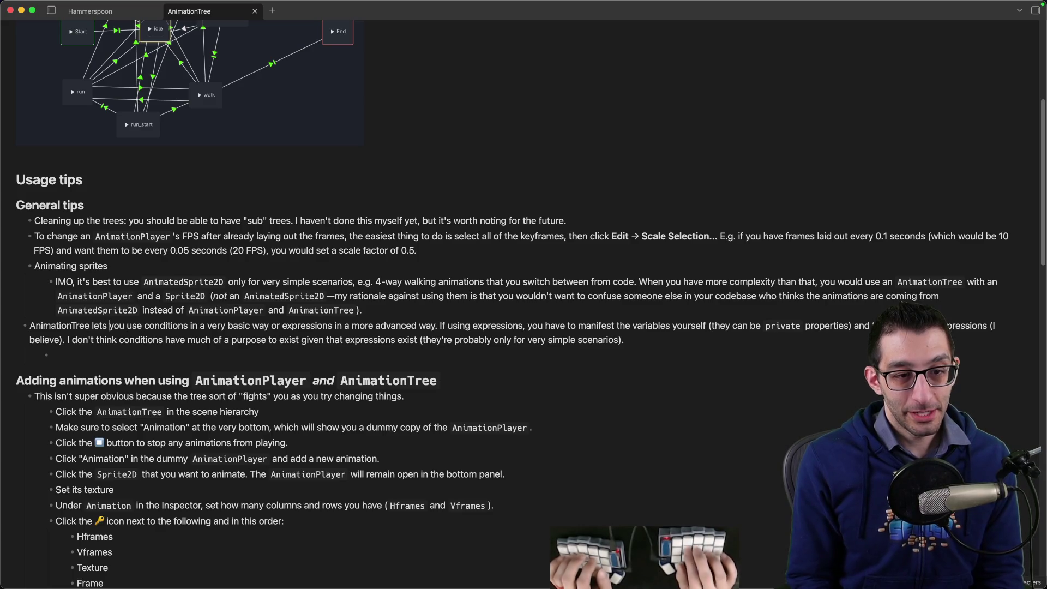
{"action": "key", "text": "super+Left"}
{"action": "type", "text": "`"}
{"action": "key", "text": "alt+Right"}
{"action": "type", "text": "`"}
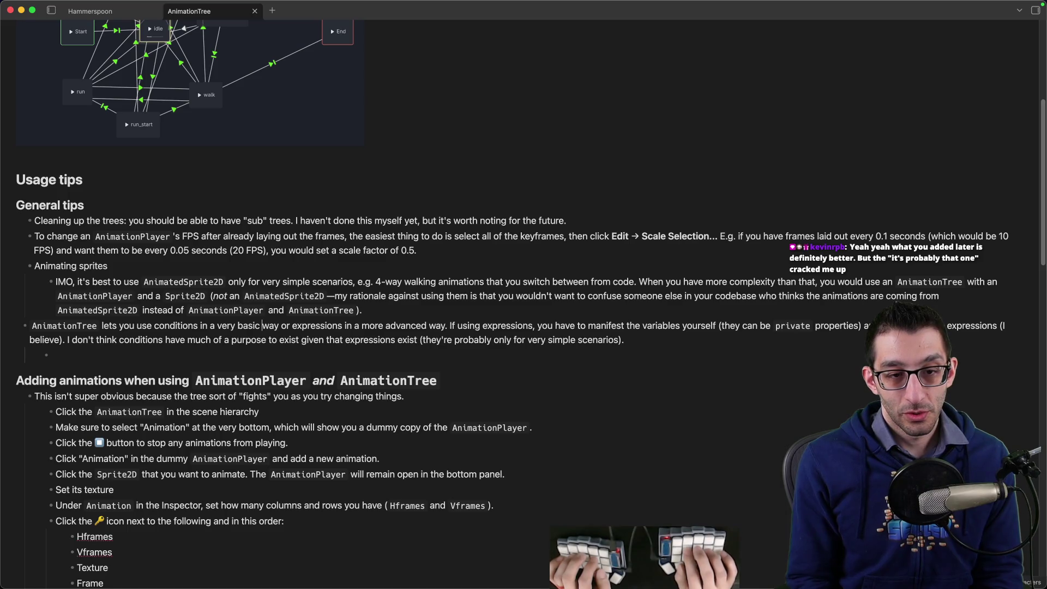
{"action": "type", "text": "**"}
{"action": "key", "text": "alt+Right"}
{"action": "type", "text": "**"}
{"action": "key", "text": "alt+Right"}
{"action": "key", "text": "alt+Right"}
{"action": "key", "text": "alt+Right"}
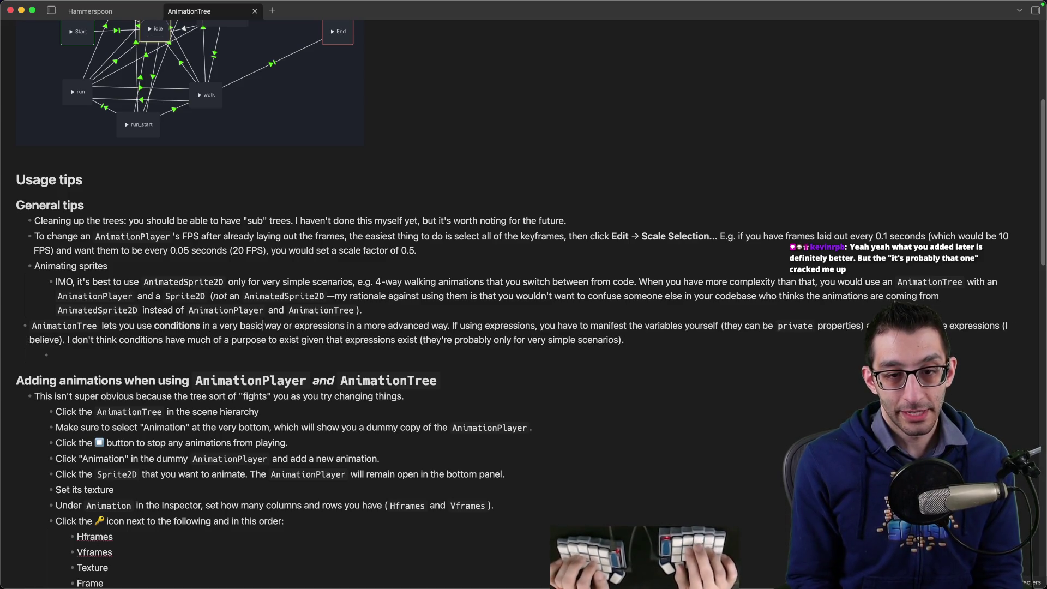
{"action": "key", "text": "Right"}
{"action": "type", "text": "**"}
{"action": "key", "text": "alt+Right"}
{"action": "type", "text": "**"}
{"action": "key", "text": "alt+Right"}
{"action": "key", "text": "alt+Right"}
{"action": "key", "text": "alt+Right"}
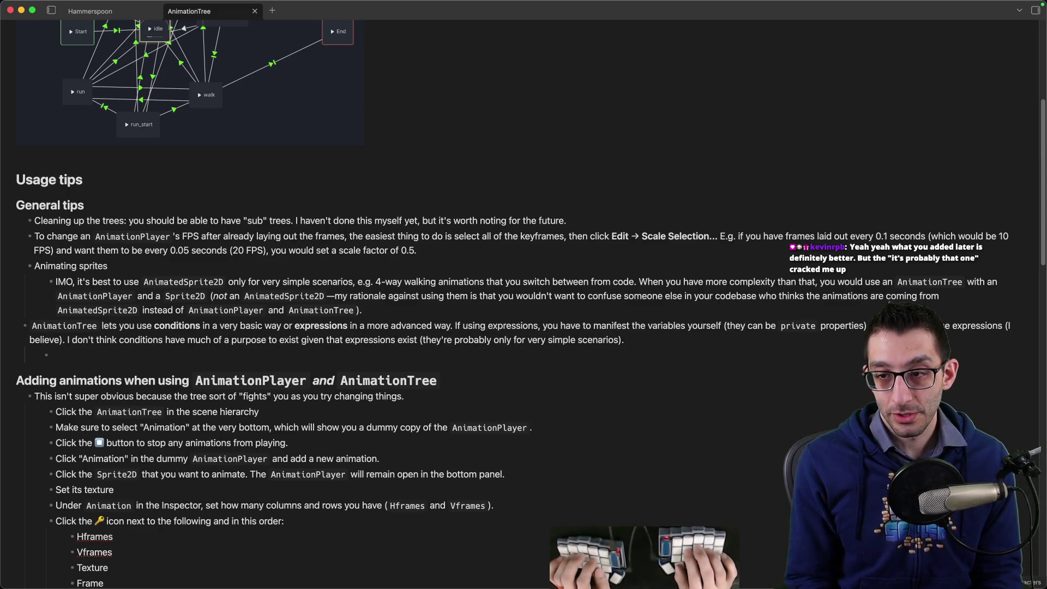
Replace ONLY with italic *only*, insert 'As a result,' and delete the empty bullet below.
{"action": "key", "text": "alt+Right"}
{"action": "key", "text": "alt+Right"}
{"action": "key", "text": "alt+Right"}
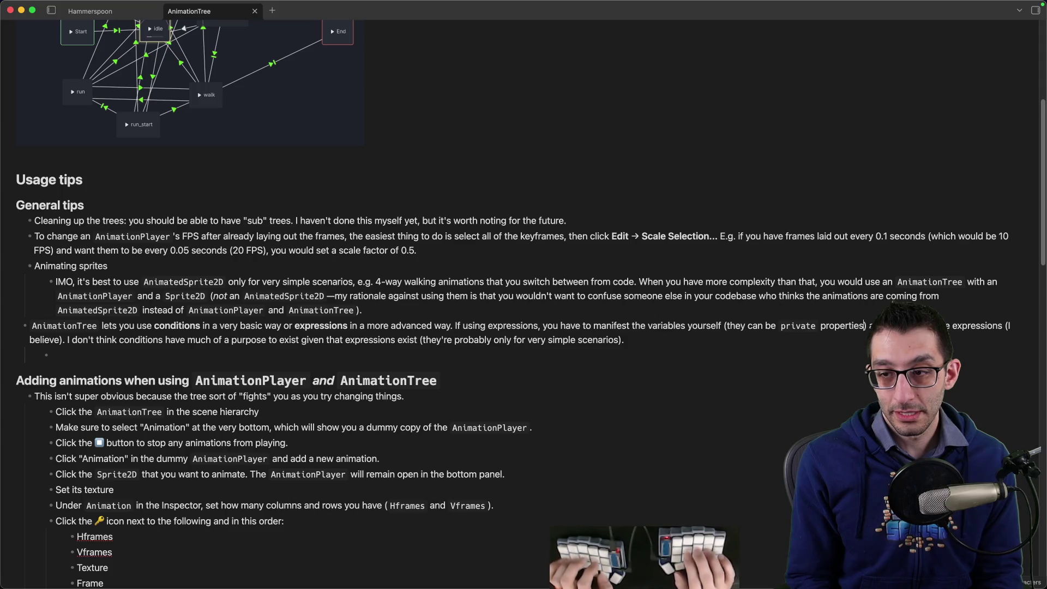
{"action": "type", "text": "ONLY"}
{"action": "key", "text": "BackSpace"}
{"action": "key", "text": "BackSpace"}
{"action": "key", "text": "BackSpace"}
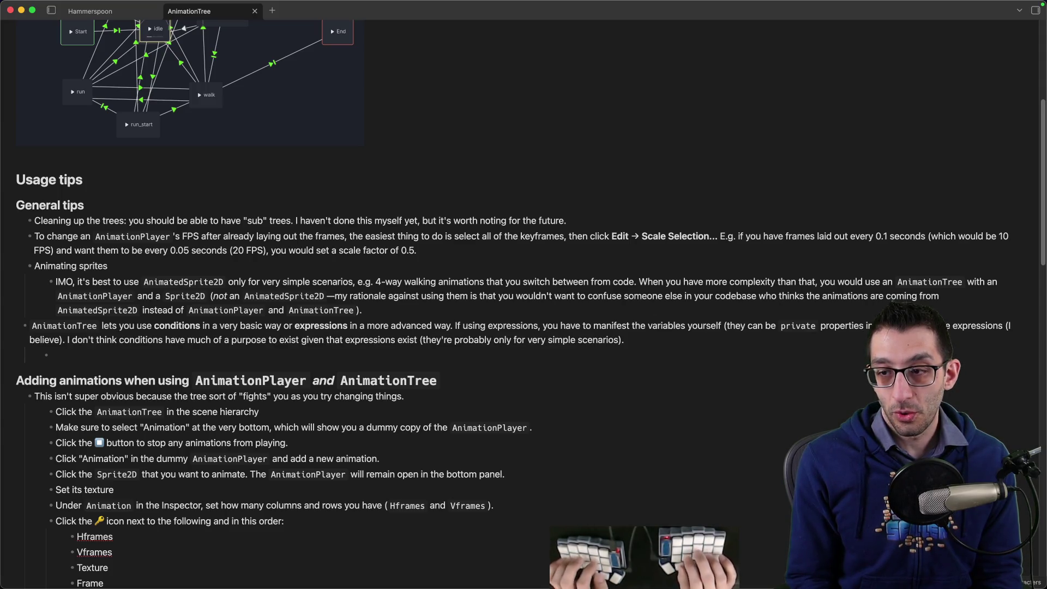
{"action": "type", "text": "*only*"}
{"action": "key", "text": "alt+Right"}
{"action": "key", "text": "alt+Right"}
{"action": "key", "text": "Right"}
{"action": "key", "text": "Right"}
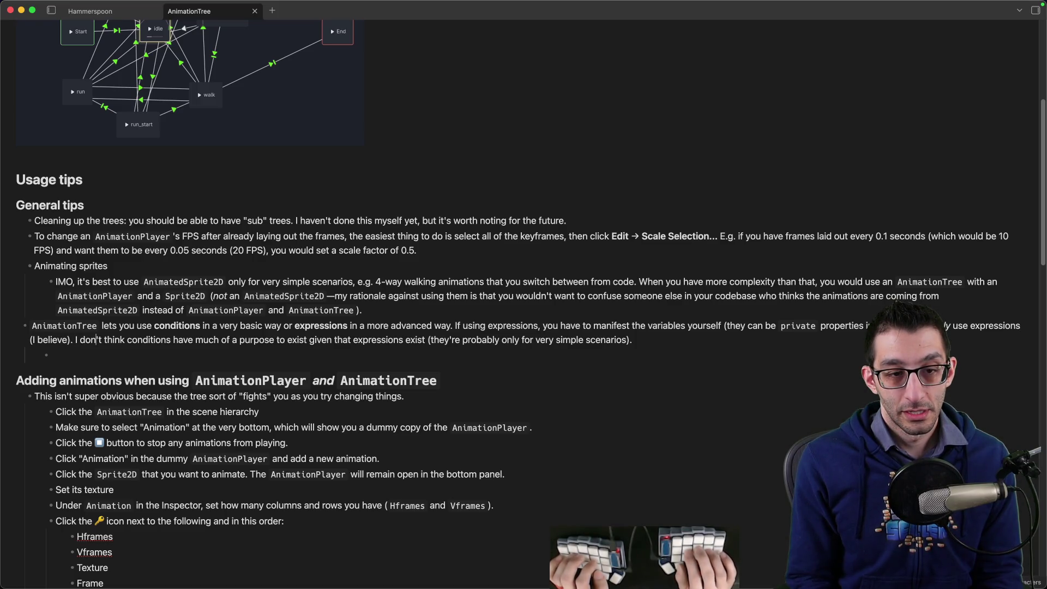
{"action": "type", "text": "As a result,"}
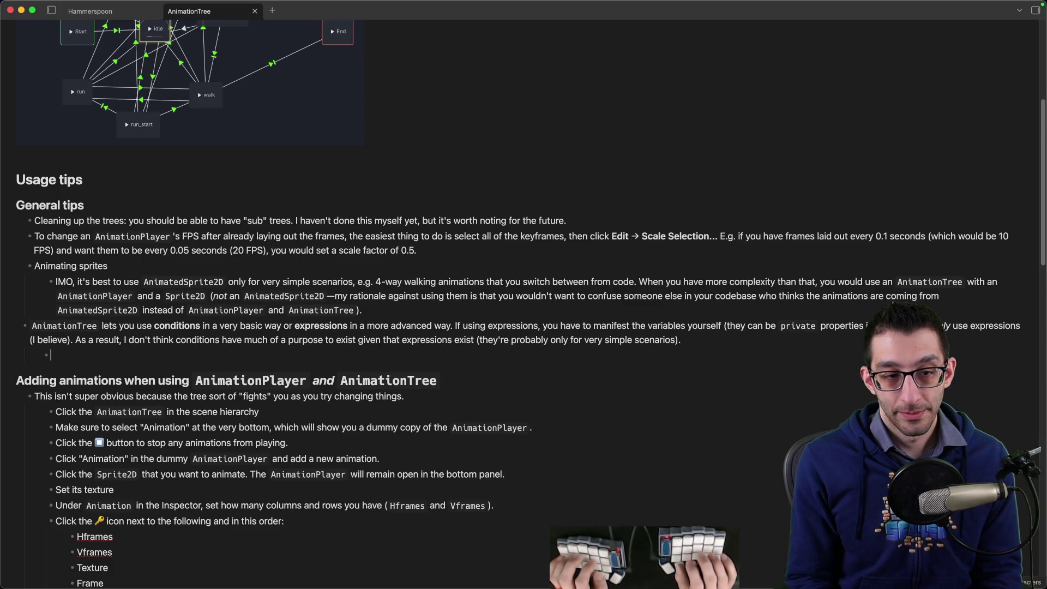
{"action": "key", "text": "BackSpace"}
{"action": "key", "text": "BackSpace"}
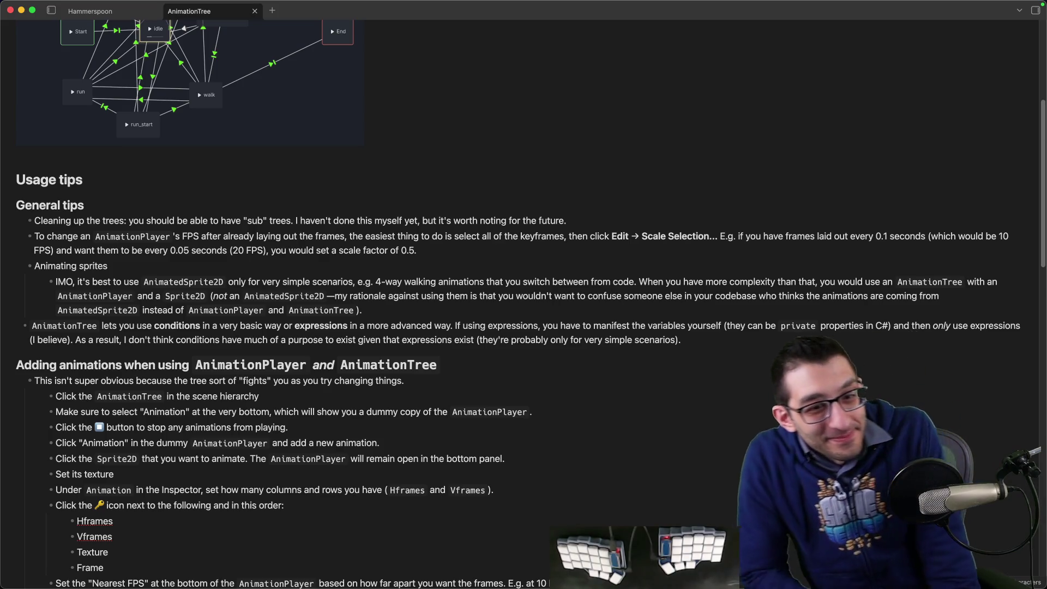
{"action": "scroll", "coordinate": [444, 306], "scroll_direction": "down", "scroll_amount": 15}
Cut the Rider-over-VSCode Notes block from the Google Docs TODO and clear its leftover lines.
{"action": "key", "text": "super+Tab"}
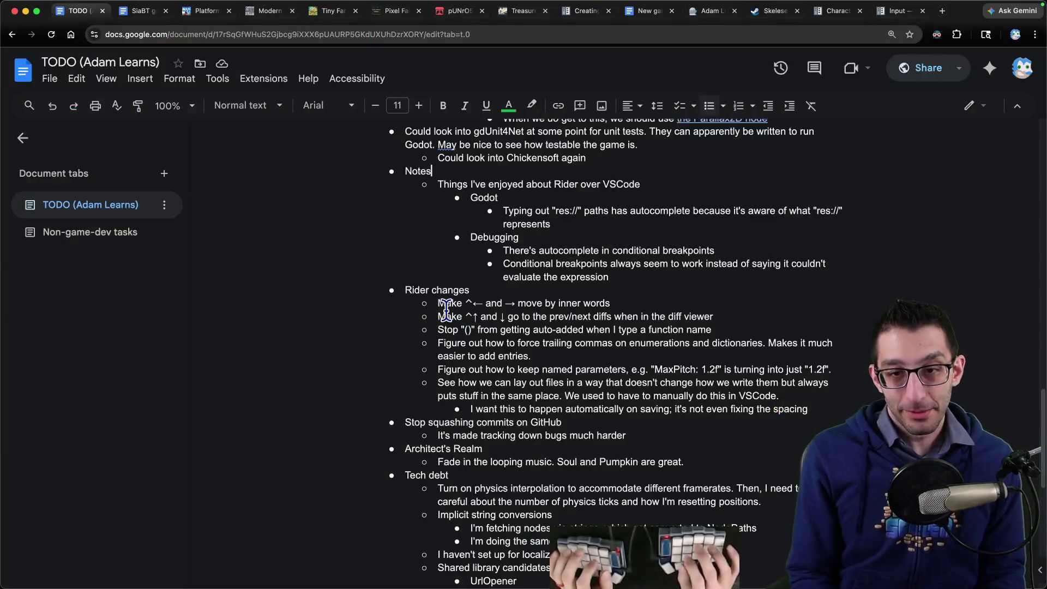
{"action": "mouse_move", "coordinate": [613, 277]}
{"action": "left_mouse_down"}
{"action": "mouse_move", "coordinate": [355, 168]}
{"action": "mouse_move", "coordinate": [377, 263]}
{"action": "left_mouse_up"}
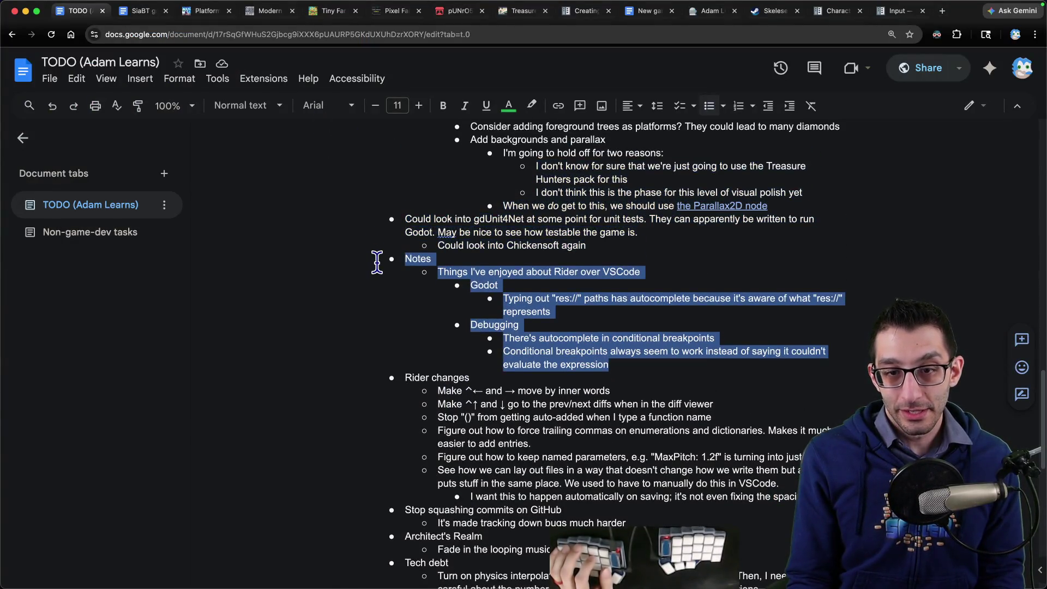
{"action": "key", "text": "super+x"}
{"action": "key", "text": "BackSpace"}
{"action": "key", "text": "super+Tab"}
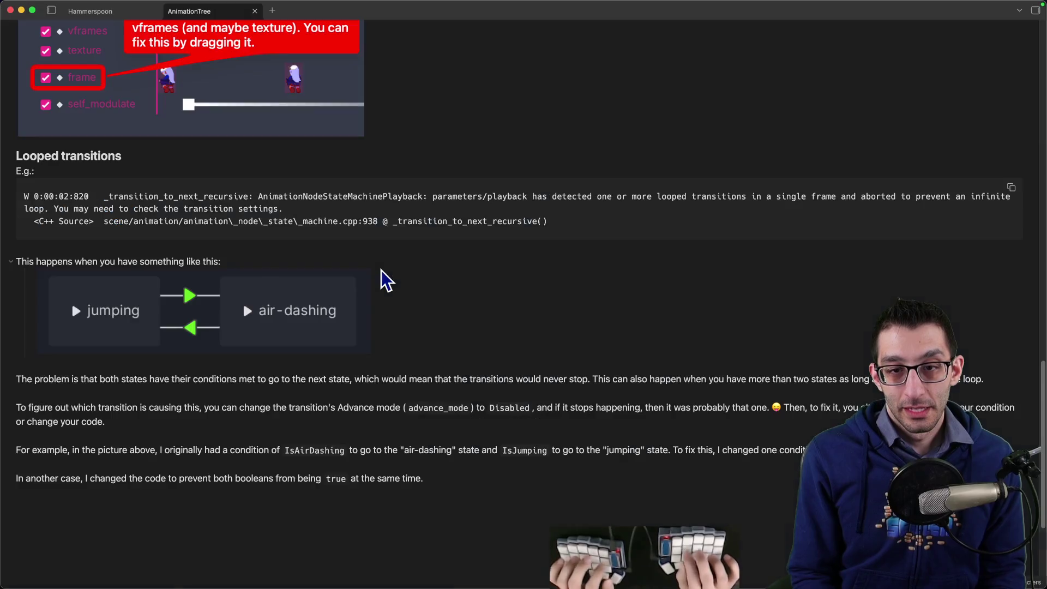
{"action": "key", "text": "super+Tab"}
{"action": "key", "text": "BackSpace"}
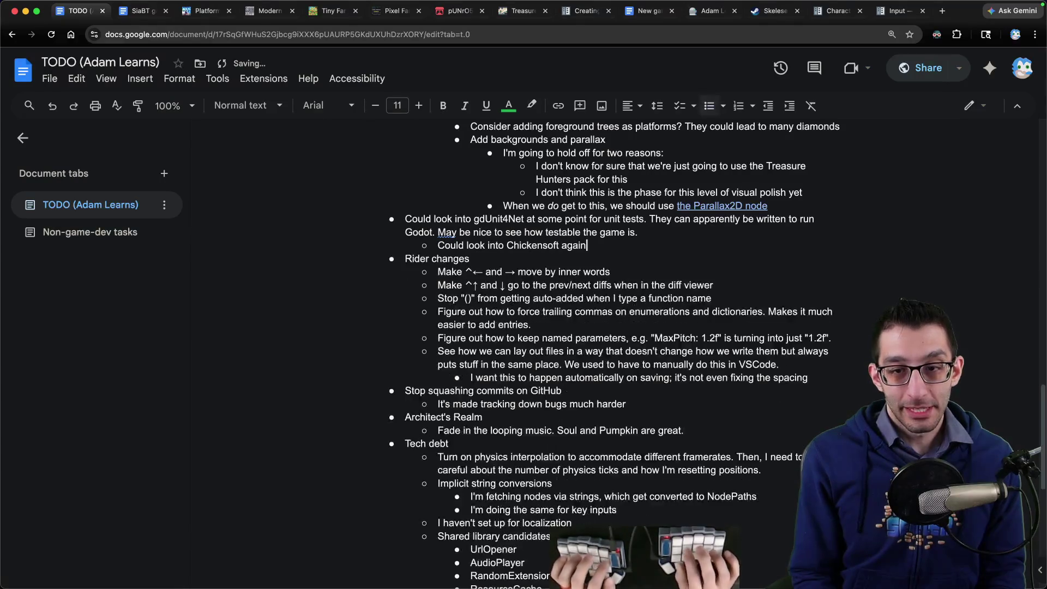
{"action": "key", "text": "super+Tab"}
Open the Rider note in Obsidian through the quick switcher.
{"action": "key", "text": "super+o"}
{"action": "type", "text": "rider"}
{"action": "key", "text": "Return"}
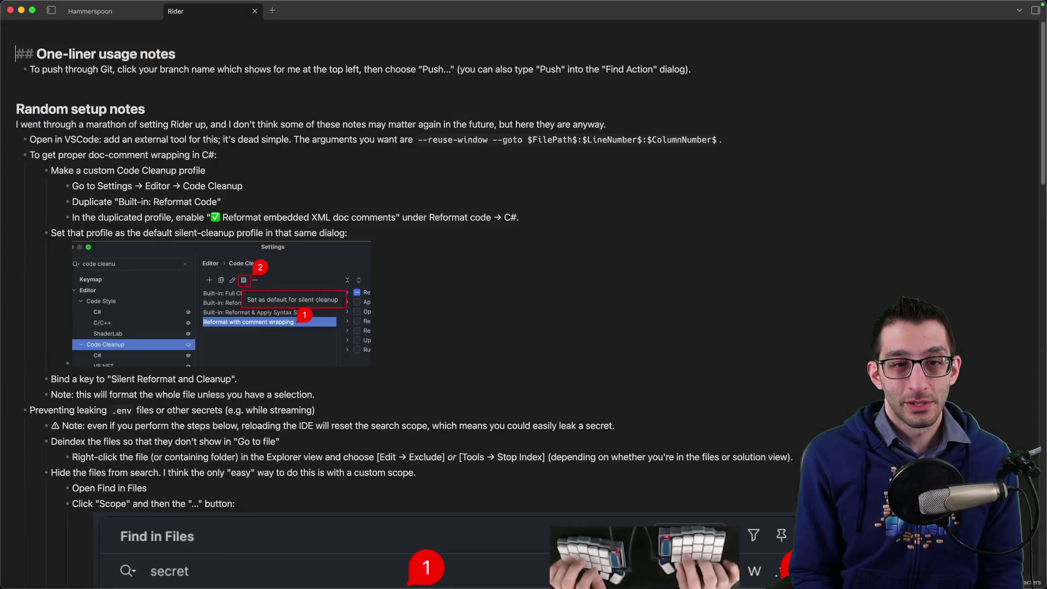
Add a '## Comparison to VSCode' heading above Usage with Godot, paste the Rider perks, and bullet the first line.
{"action": "key", "text": "Page_Down"}
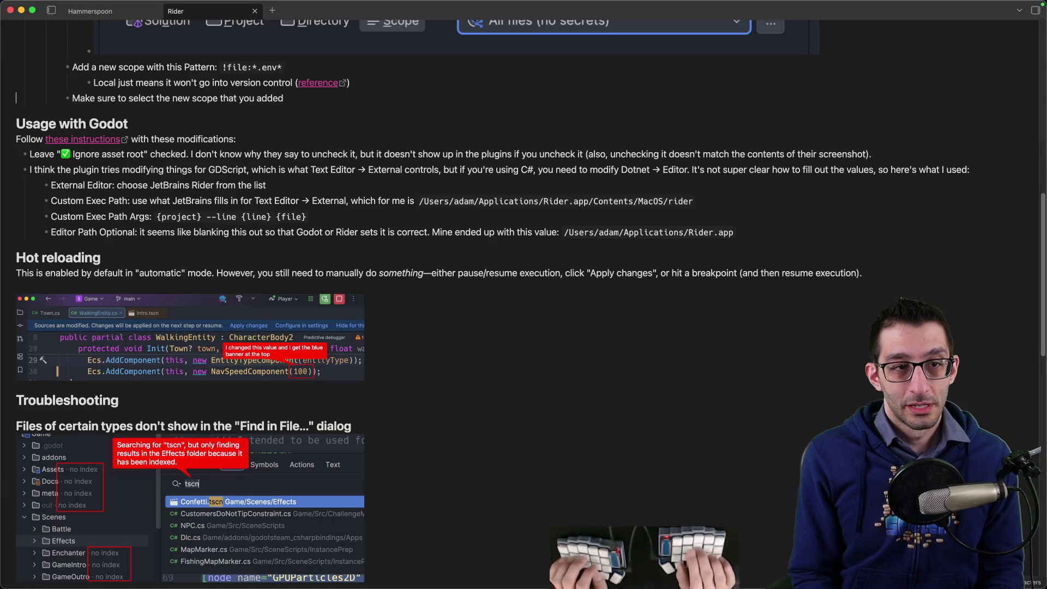
{"action": "key", "text": "Return"}
{"action": "type", "text": "## Co"}
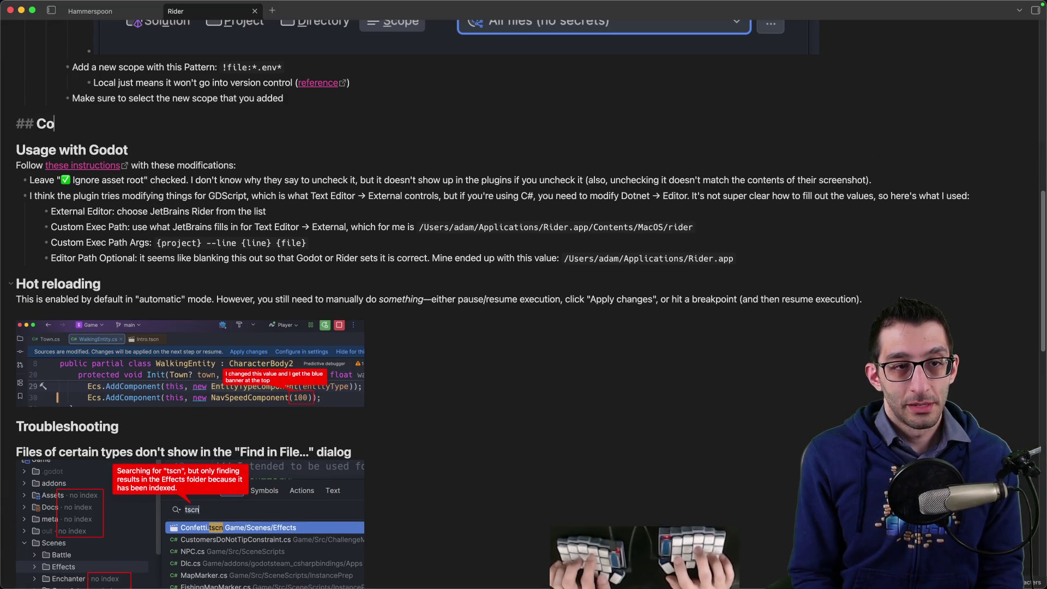
{"action": "type", "text": "mparing"}
{"action": "key", "text": "BackSpace"}
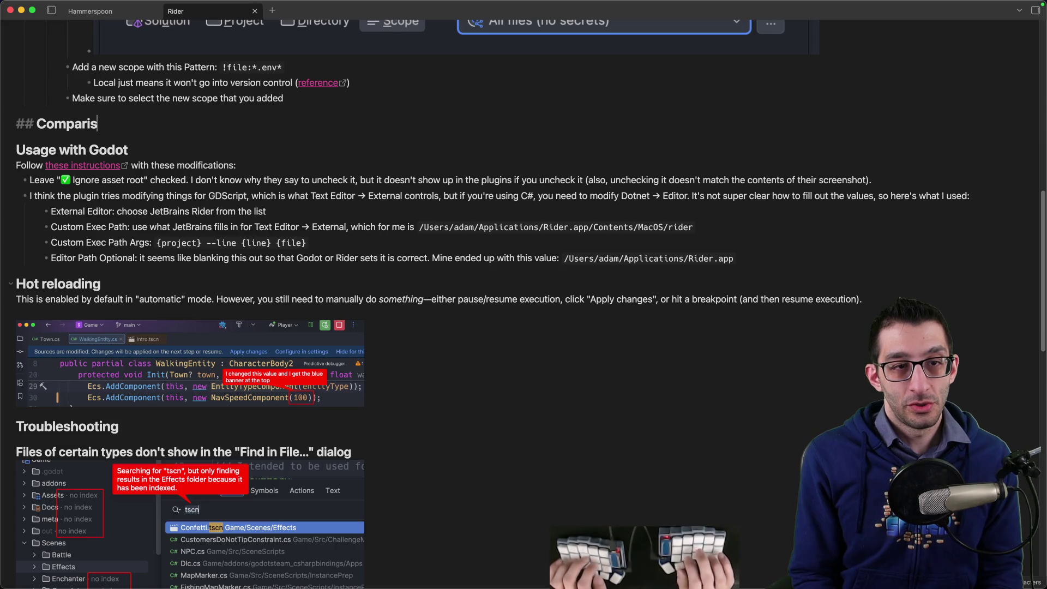
{"action": "type", "text": "on to VSCode"}
{"action": "key", "text": "Return"}
{"action": "key", "text": "Return"}
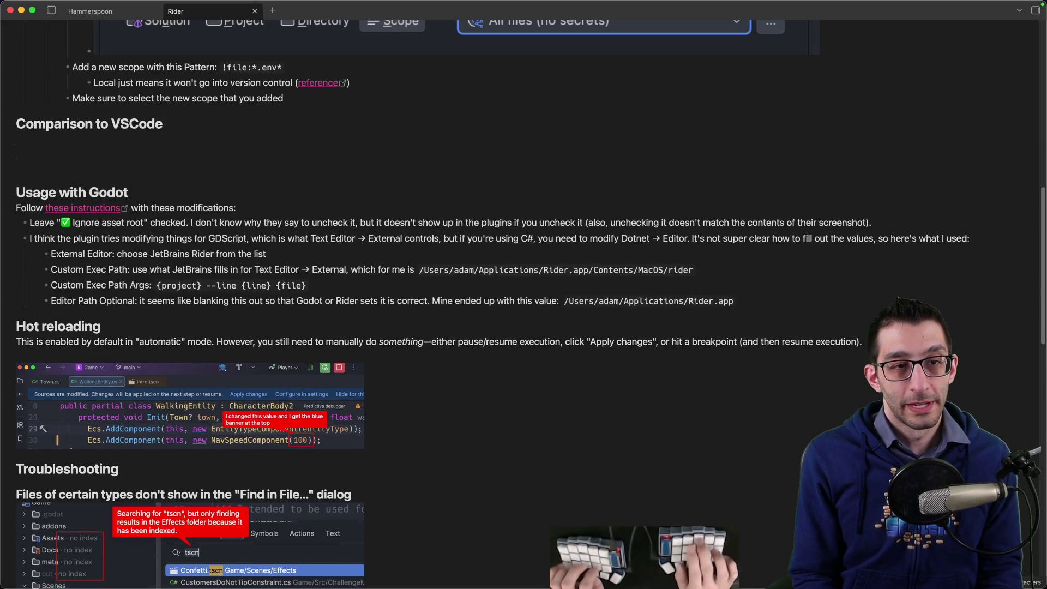
{"action": "key", "text": "super+v"}
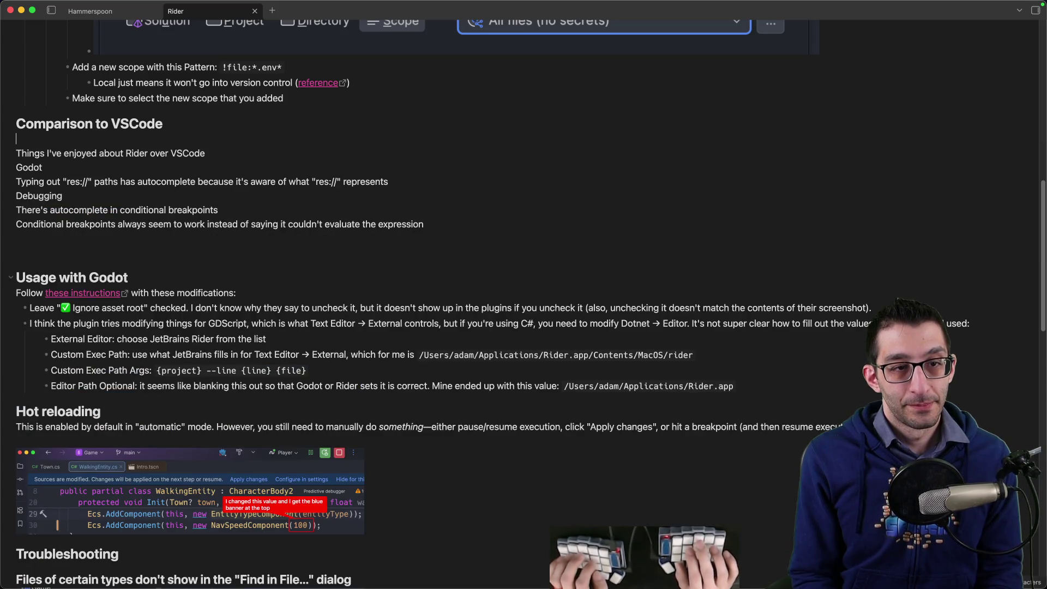
{"action": "left_click", "coordinate": [16, 152]}
{"action": "key", "text": "BackSpace"}
{"action": "type", "text": "-"}
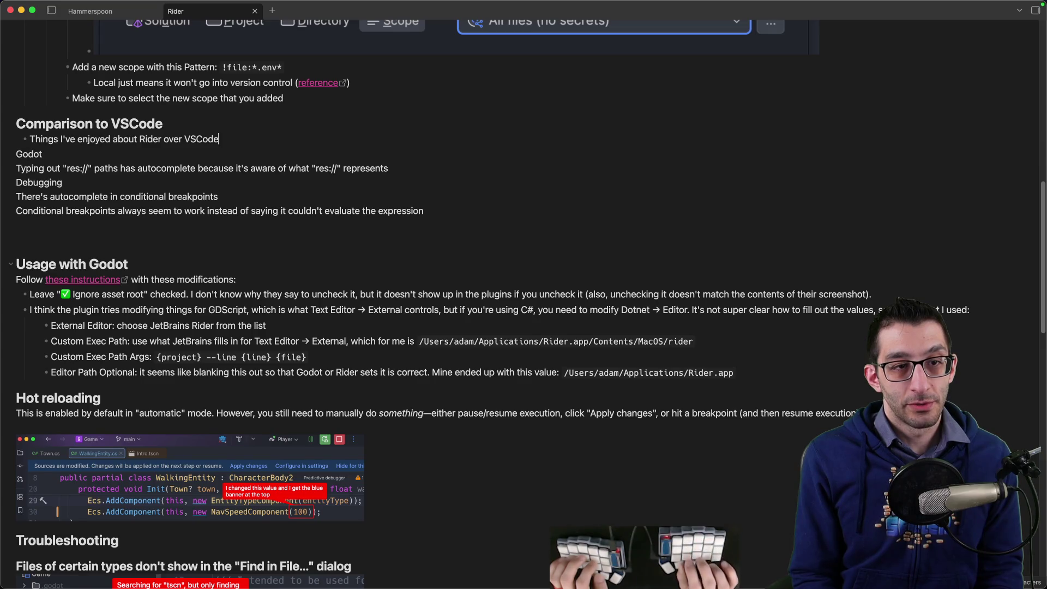
Nest the Godot perk and the Typing out line as sub-bullets, removing the duplicate Godot line.
{"action": "key", "text": "Return"}
{"action": "key", "text": "Tab"}
{"action": "type", "text": "ot"}
{"action": "key", "text": "Down"}
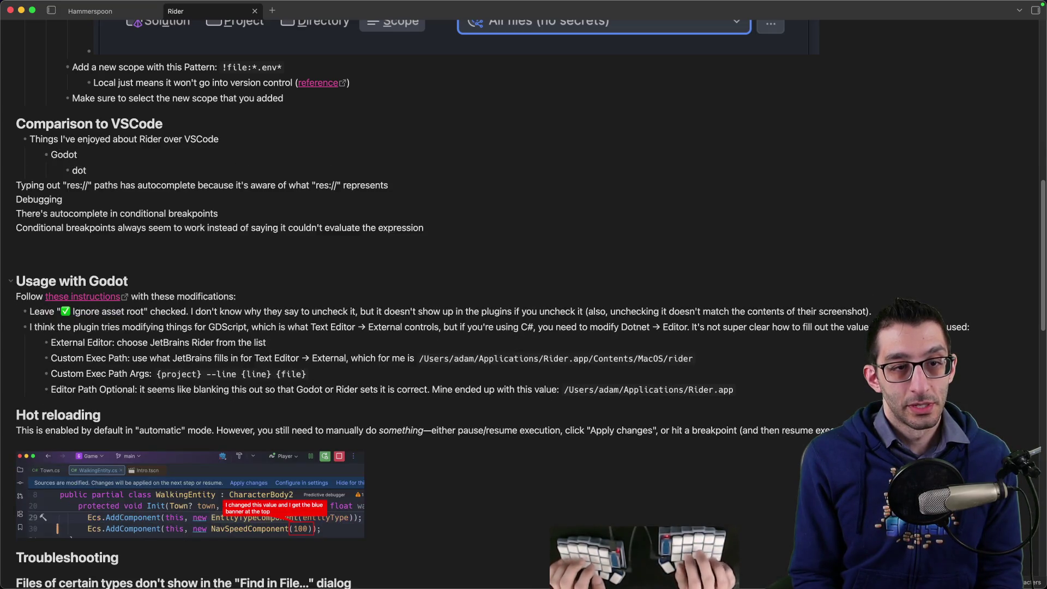
{"action": "key", "text": "ctrl+shift+k"}
{"action": "key", "text": "Tab"}
{"action": "key", "text": "Tab"}
{"action": "type", "text": "T"}
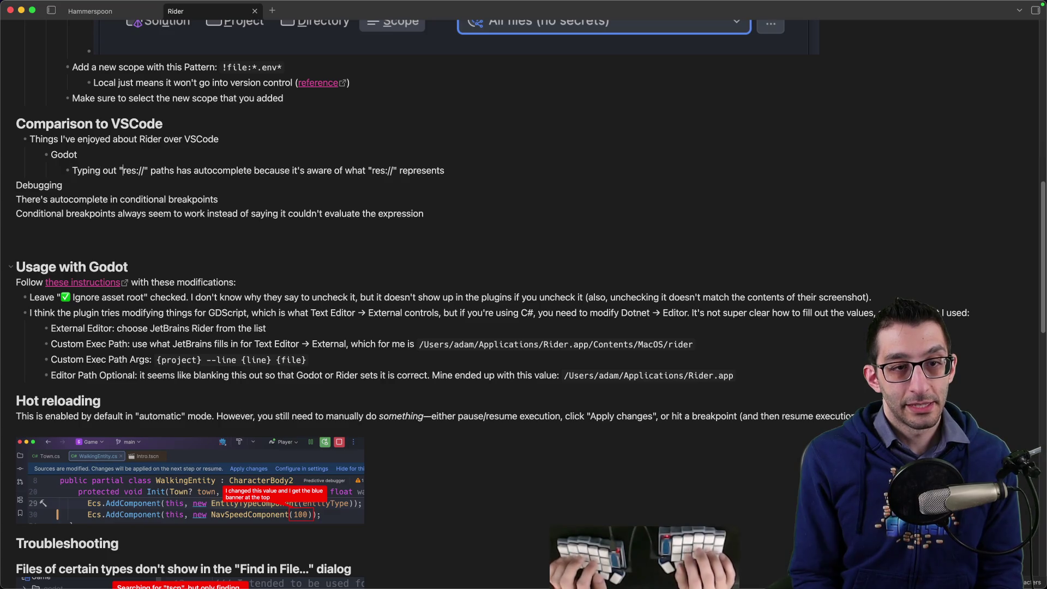
Turn both quoted res:// mentions into backtick inline code.
{"action": "key", "text": "BackSpace"}
{"action": "type", "text": "`"}
{"action": "key", "text": "BackSpace"}
{"action": "type", "text": "`"}
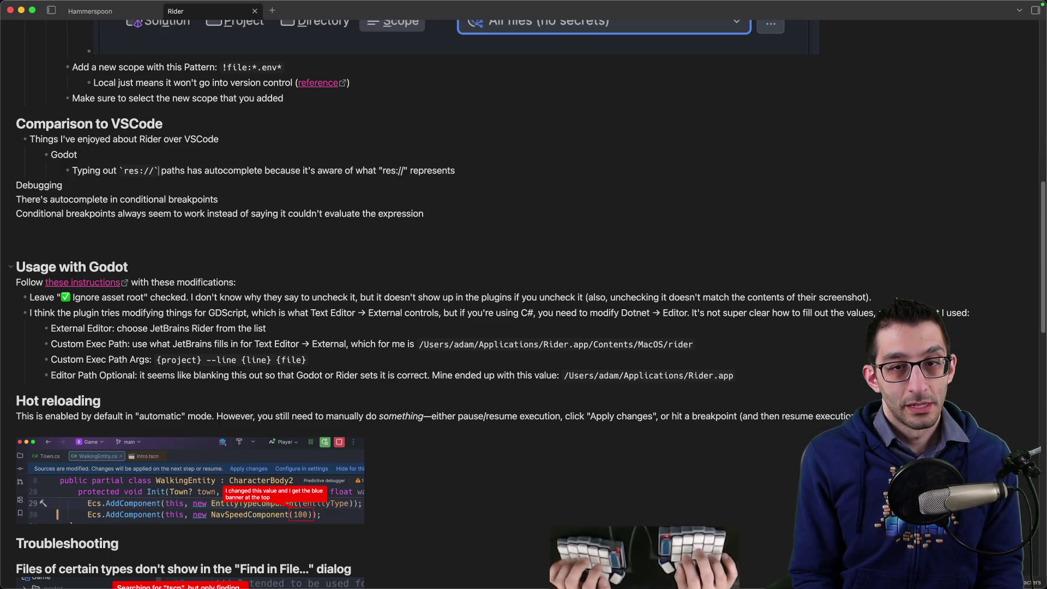
{"action": "key", "text": "End"}
{"action": "key", "text": "alt+Left"}
{"action": "key", "text": "alt+Left"}
{"action": "key", "text": "BackSpace"}
{"action": "type", "text": "`"}
{"action": "key", "text": "alt+Right"}
{"action": "key", "text": "alt+Right"}
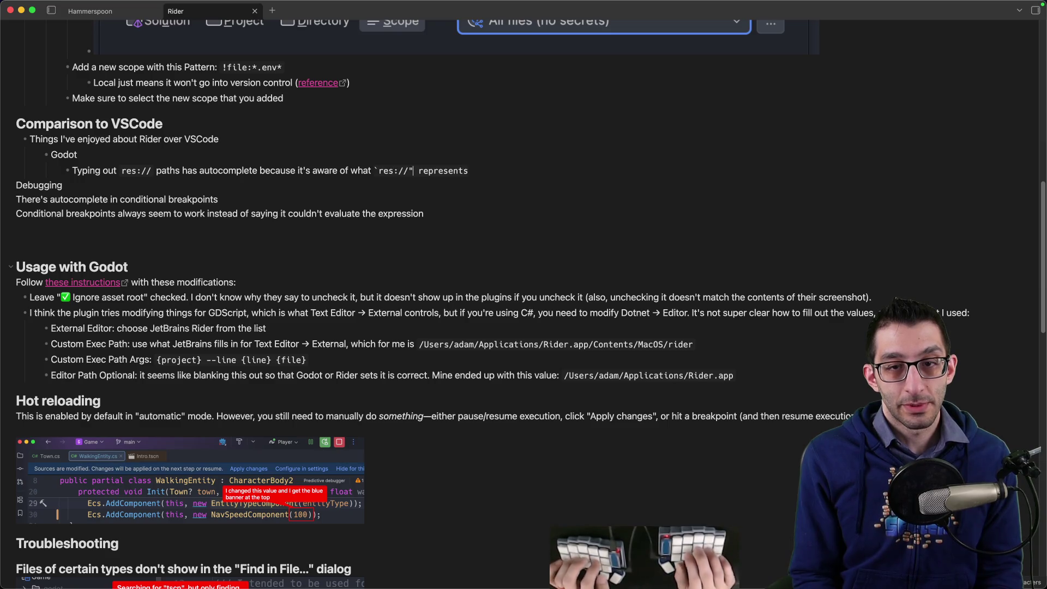
{"action": "key", "text": "BackSpace"}
{"action": "type", "text": "`"}
{"action": "key", "text": "End"}
Nest the Debugging and Conditional breakpoints lines as bullets and add 'and the expression evaluator' to autocomplete.
{"action": "key", "text": "Return"}
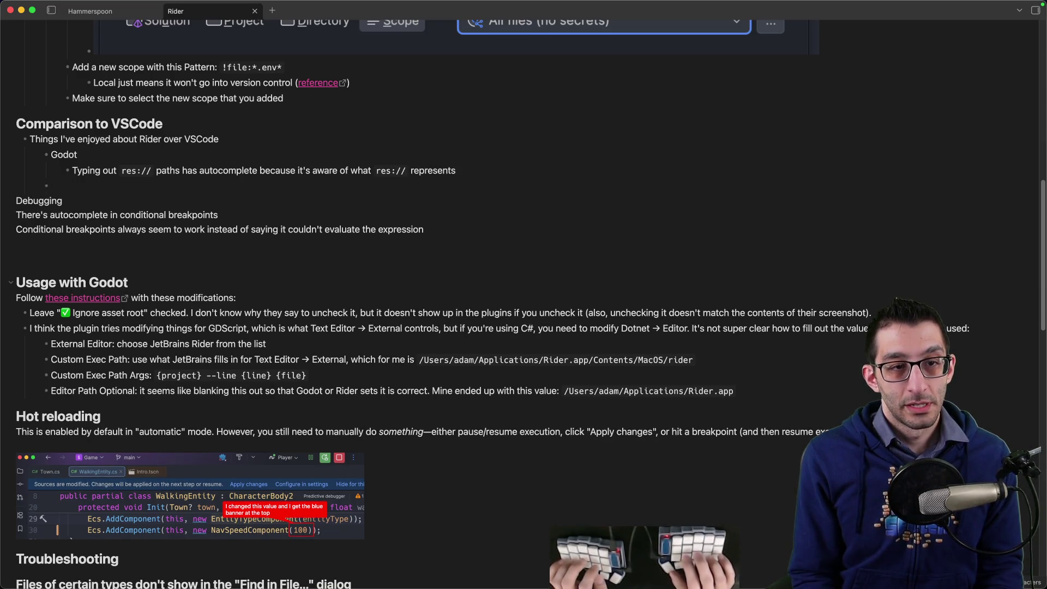
{"action": "key", "text": "Delete"}
{"action": "key", "text": "Delete"}
{"action": "type", "text": "Debugging"}
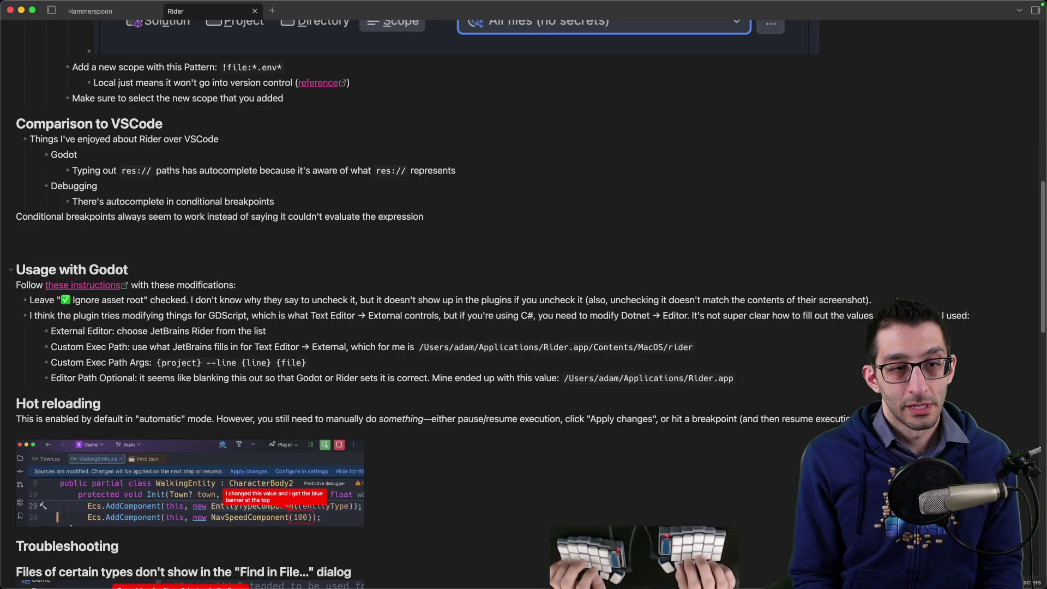
{"action": "key", "text": "Delete"}
{"action": "key", "text": "Return"}
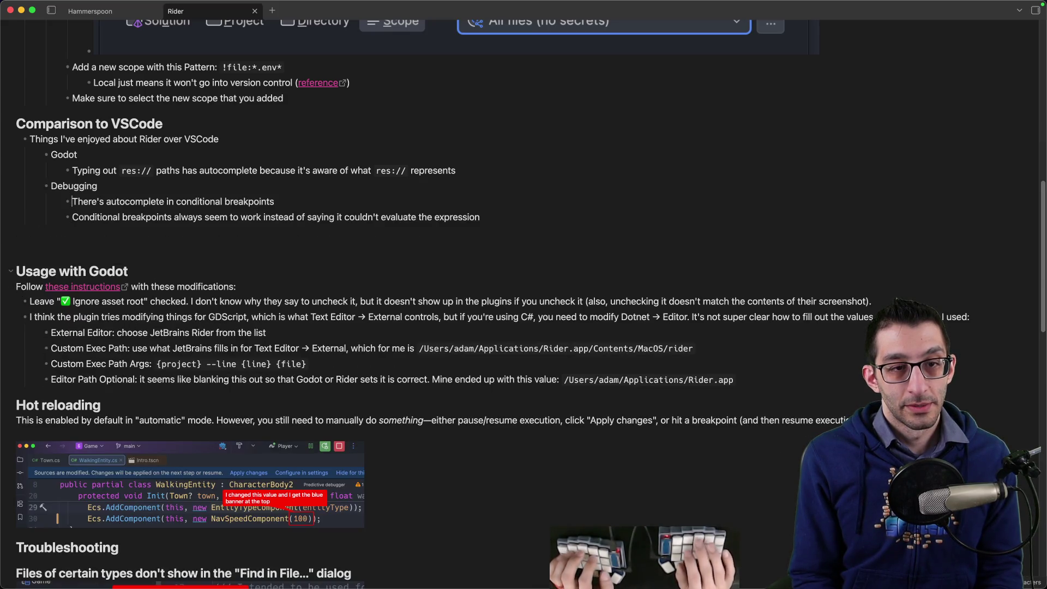
{"action": "key", "text": "BackSpace"}
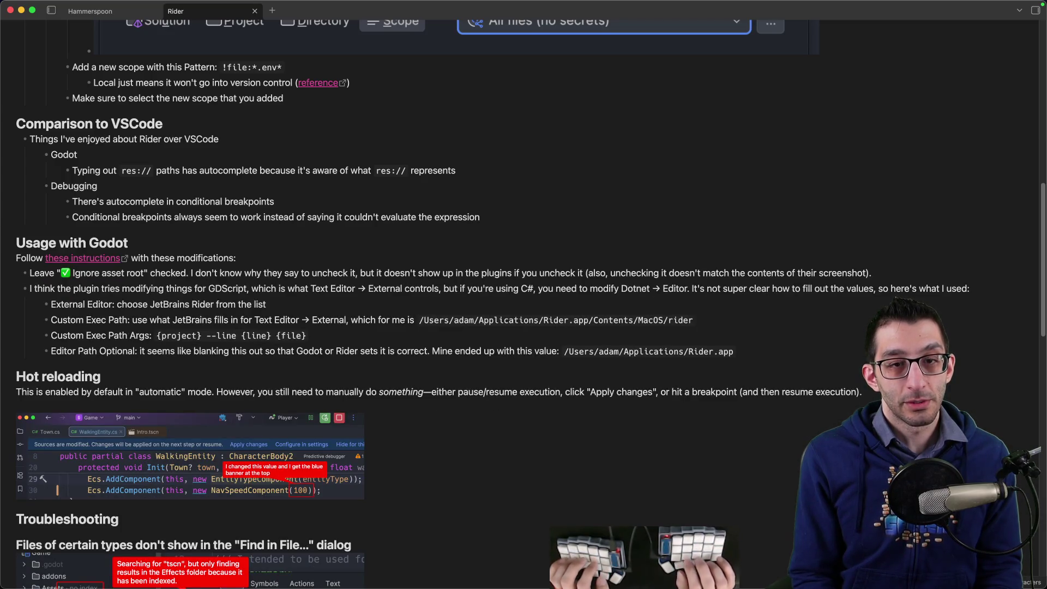
{"action": "type", "text": ", the expression"}
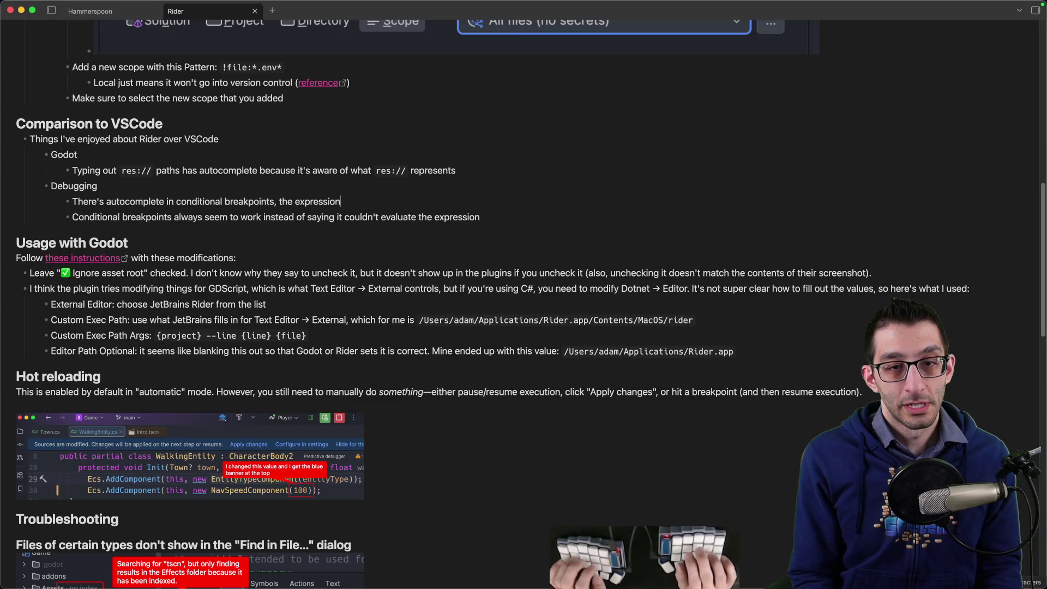
{"action": "key", "text": "BackSpace"}
{"action": "key", "text": "BackSpace"}
{"action": "type", "text": "and"}
{"action": "key", "text": "End"}
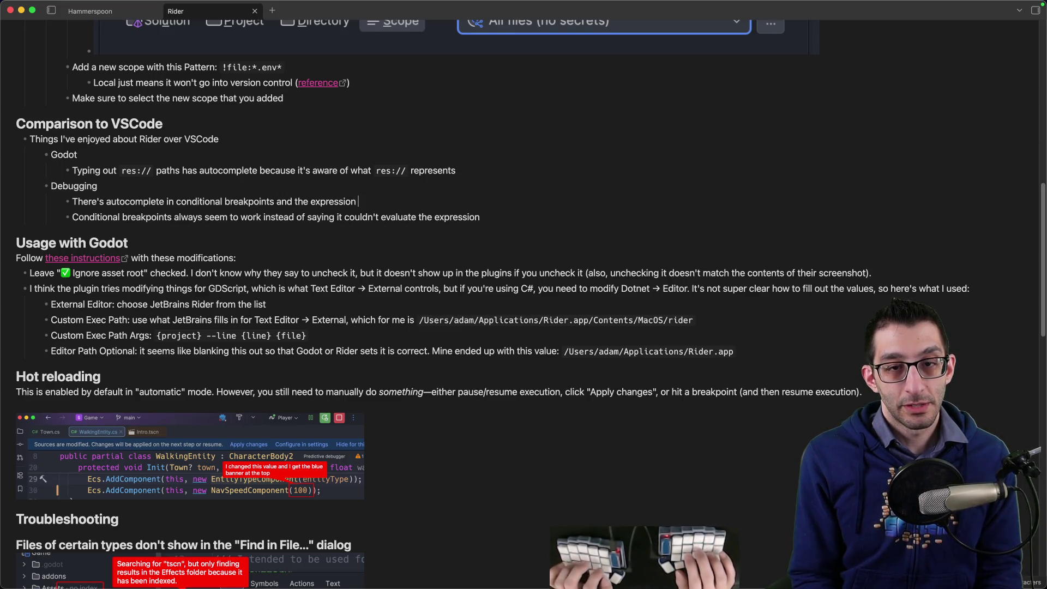
{"action": "type", "text": "evaluator"}
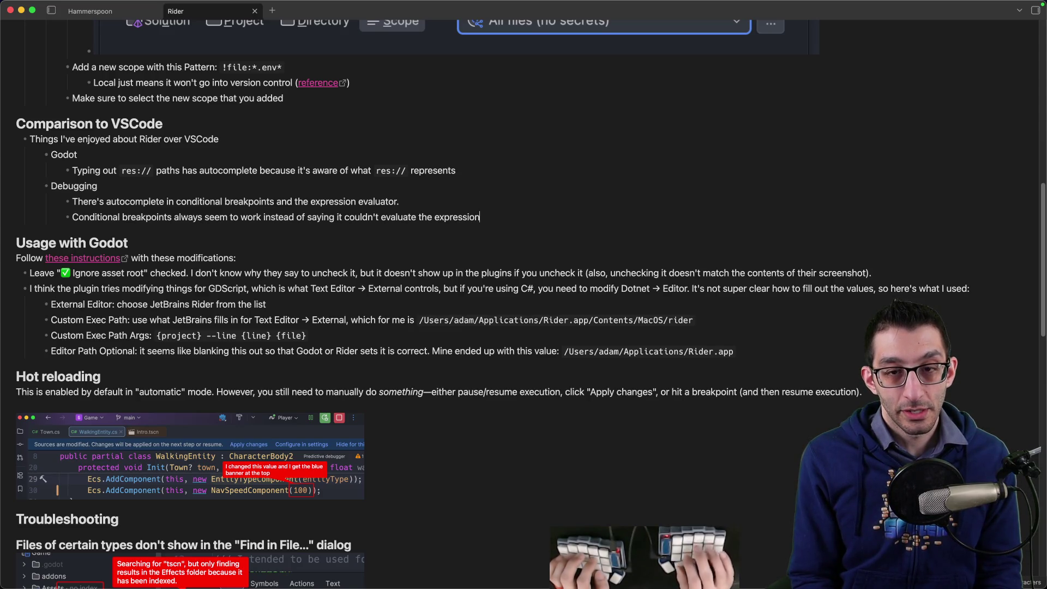
{"action": "type", "text": "."}
Add closing periods to the Conditional breakpoints and res:// sentences.
{"action": "left_click", "coordinate": [344, 217]}
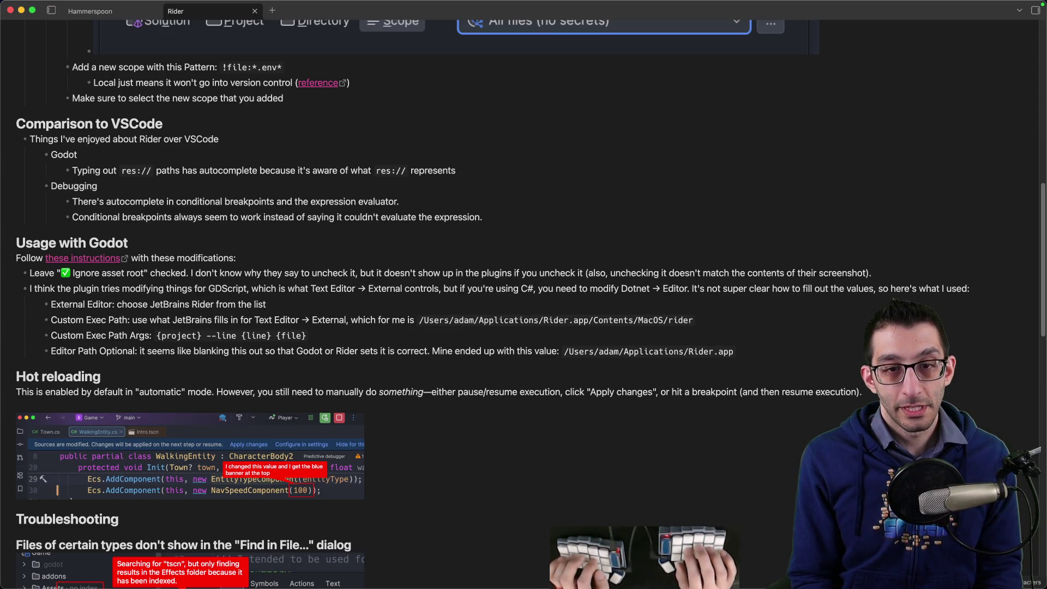
{"action": "left_click", "coordinate": [456, 171]}
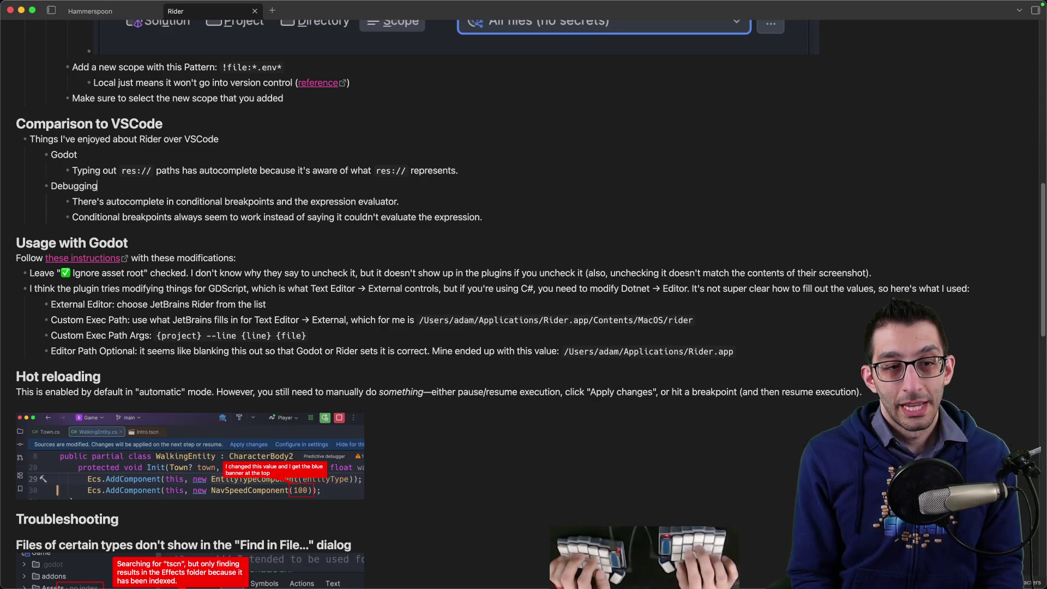
{"action": "type", "text": "."}
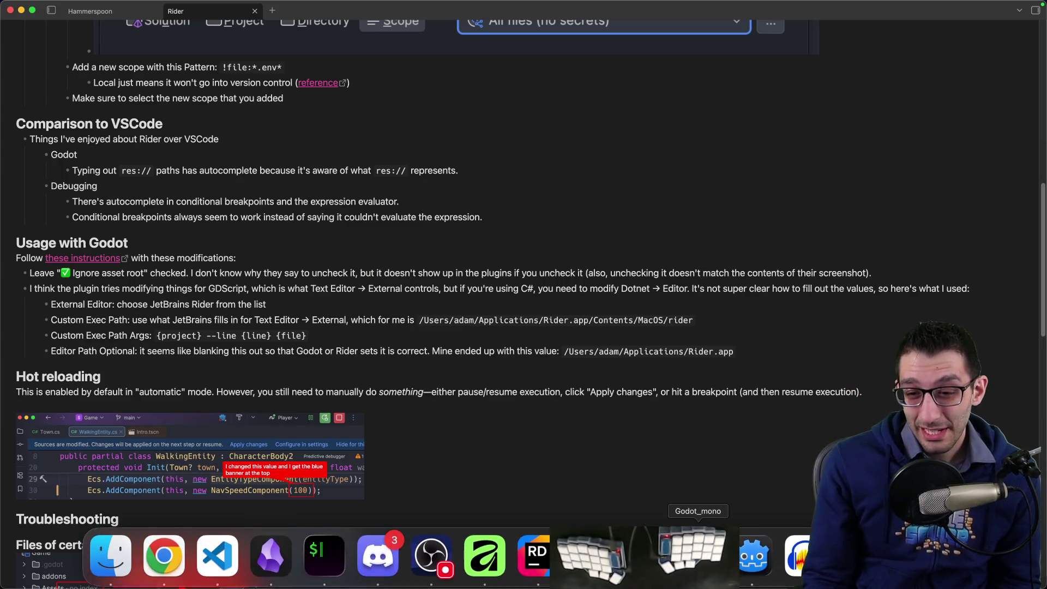
{"action": "left_click", "coordinate": [538, 554]}
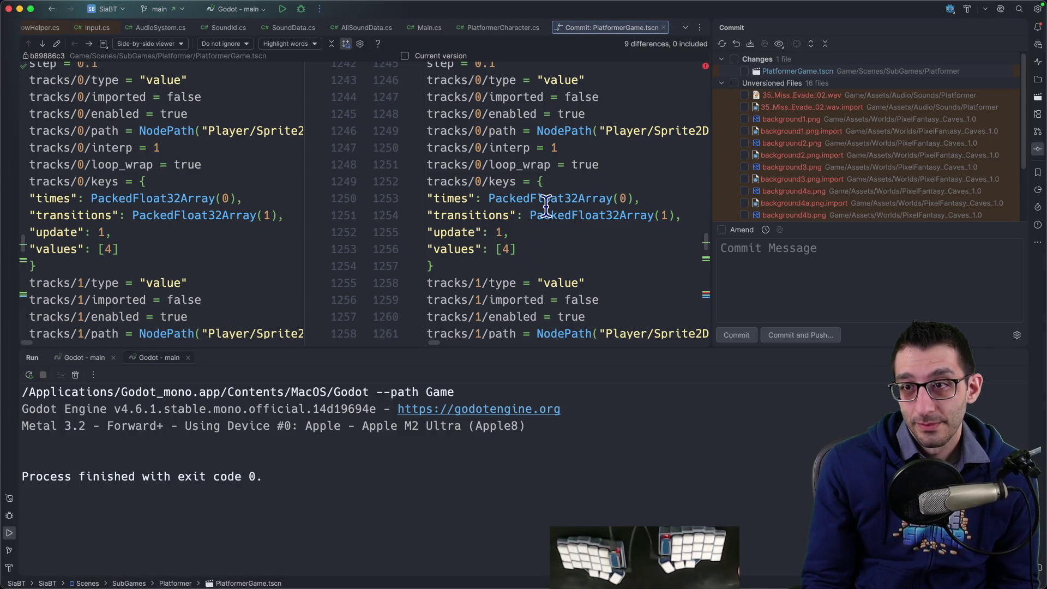
Close the PlatformerGame scene in Godot and roll back PlatformerGame.tscn's changes in Rider.
{"action": "left_click", "coordinate": [797, 94]}
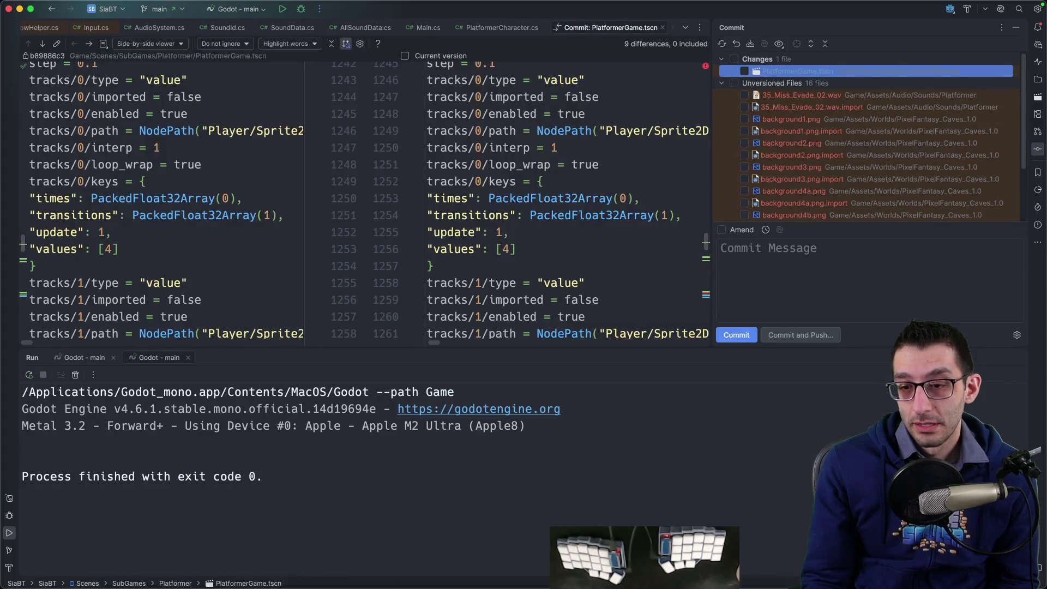
{"action": "left_click", "coordinate": [699, 552]}
{"action": "middle_click", "coordinate": [278, 35]}
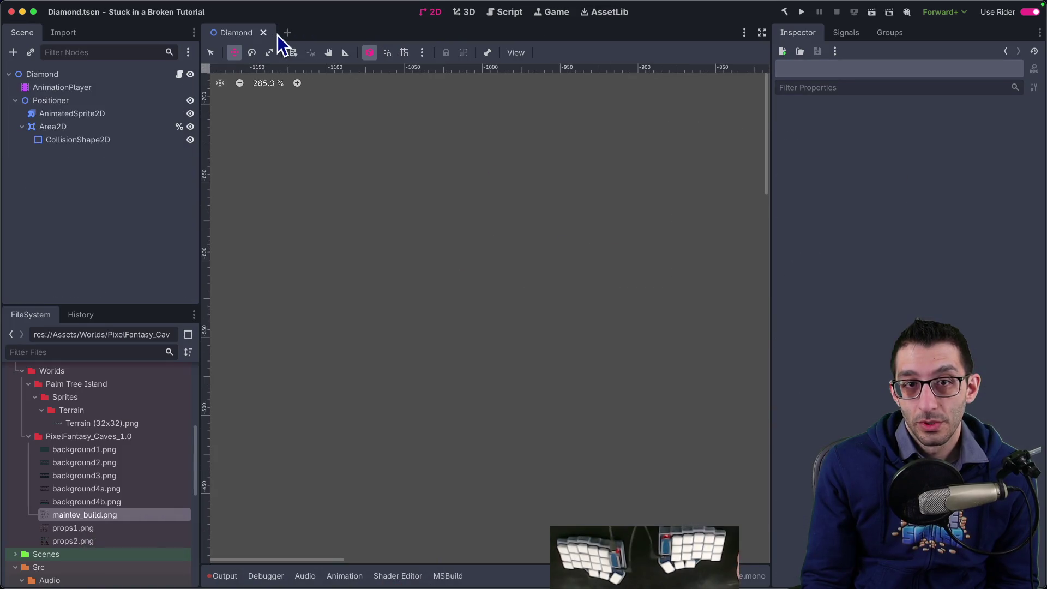
{"action": "key", "text": "super+Tab"}
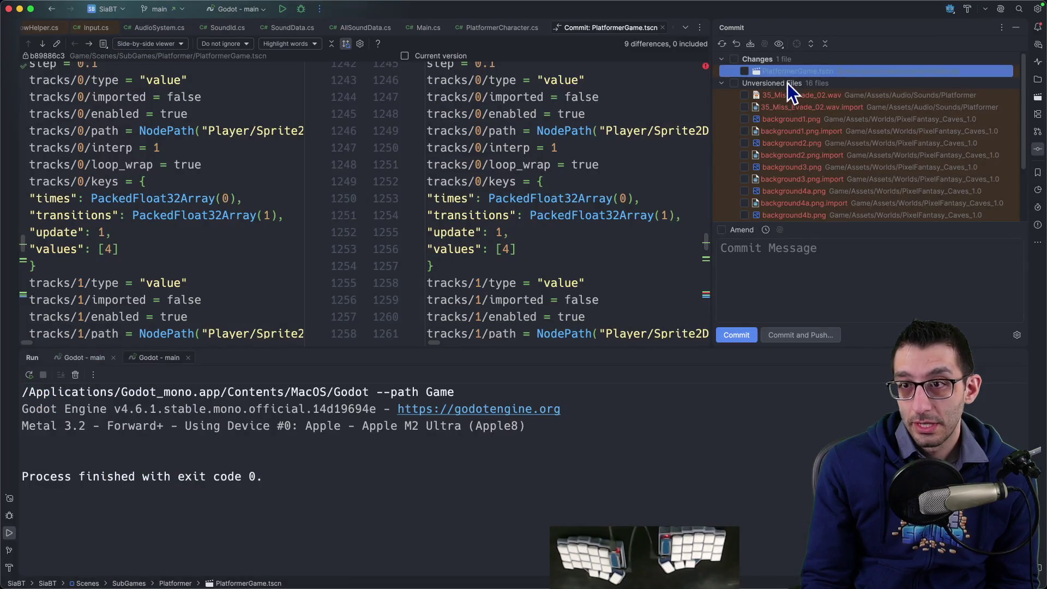
{"action": "right_click", "coordinate": [787, 74]}
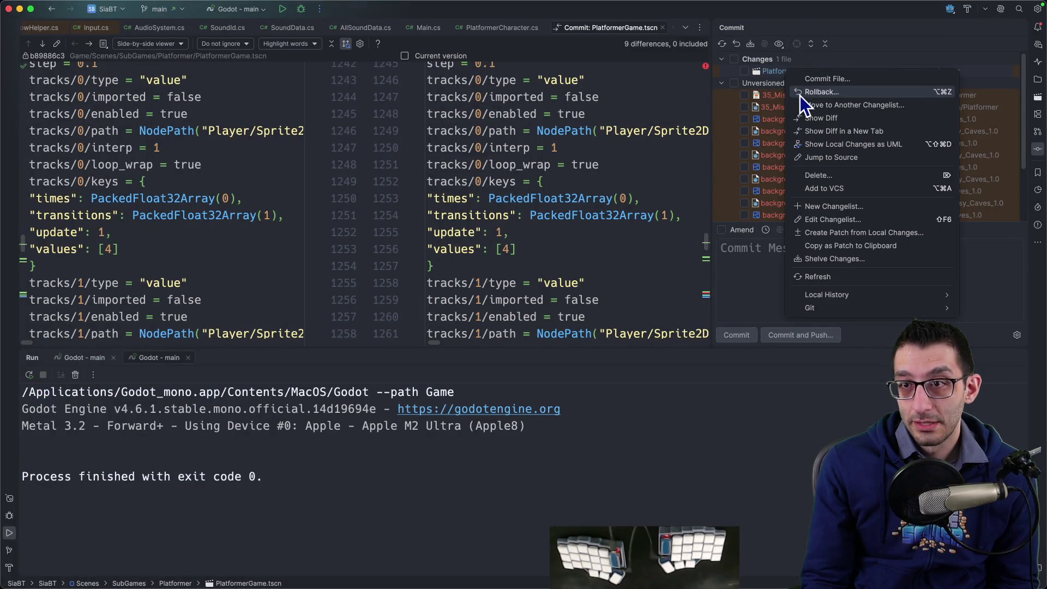
{"action": "left_click", "coordinate": [797, 92]}
{"action": "left_click", "coordinate": [596, 430]}
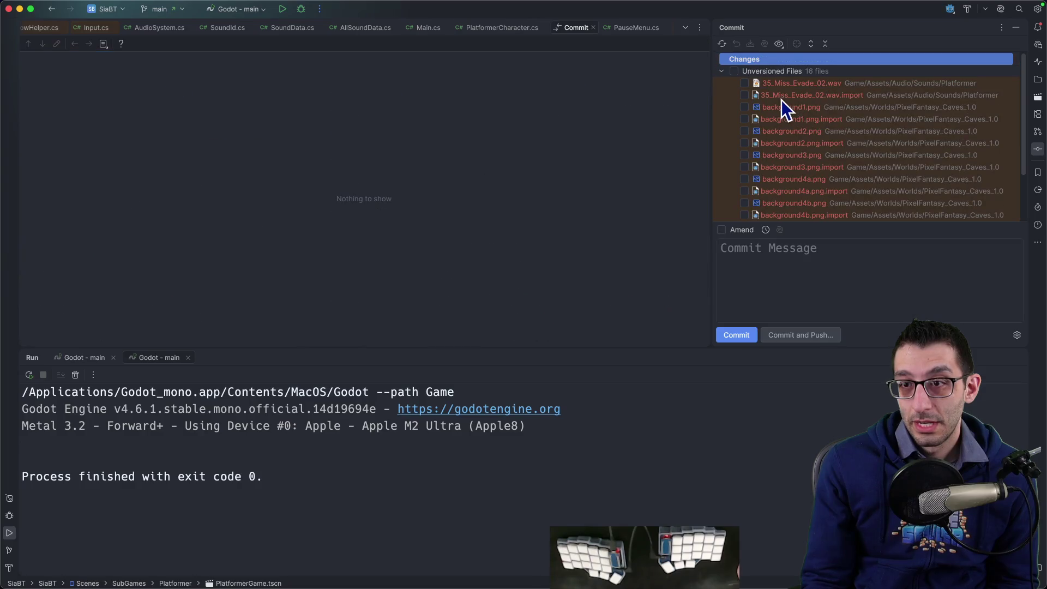
Run diffLastCommit in the StuckInABrokenTutorial terminal tab to show PlatformerGame.tscn's last commit diff.
{"action": "key", "text": "super+Tab"}
{"action": "type", "text": "g"}
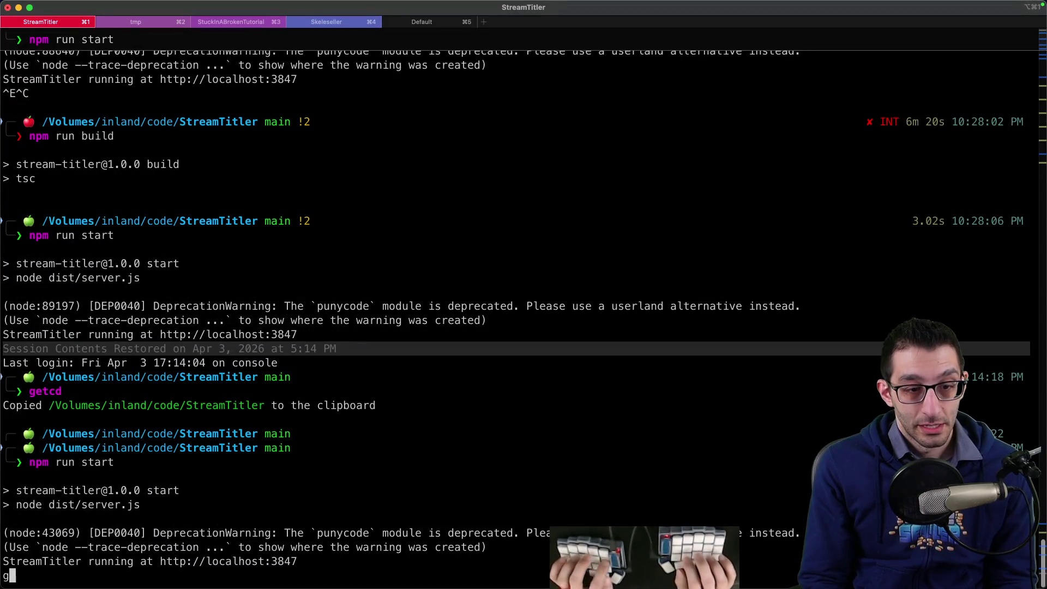
{"action": "key", "text": "super+3"}
{"action": "type", "text": "git"}
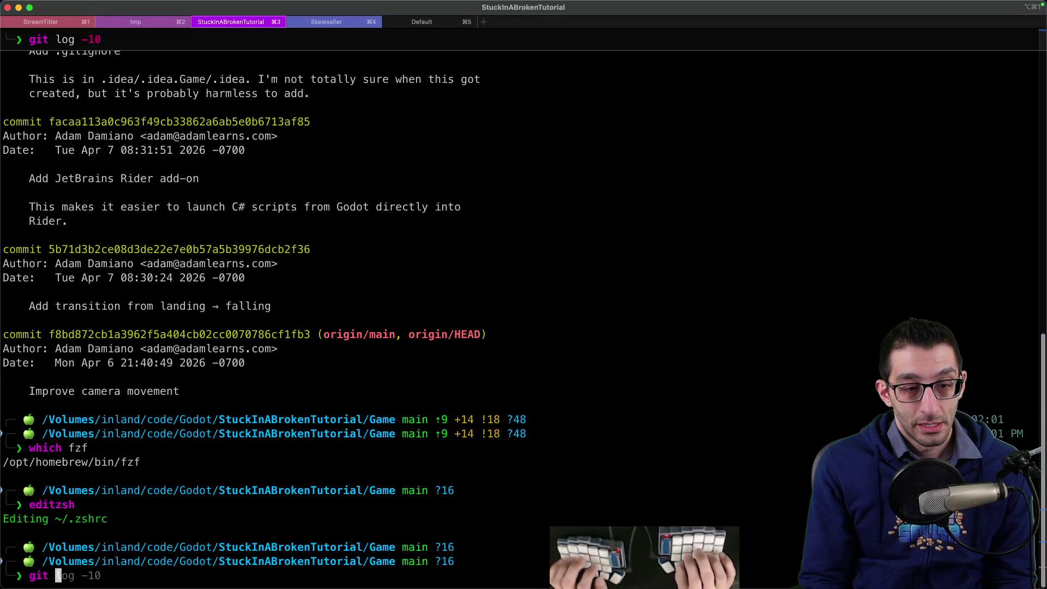
{"action": "key", "text": "BackSpace"}
{"action": "key", "text": "BackSpace"}
{"action": "key", "text": "BackSpace"}
{"action": "type", "text": "diffLastCommit"}
{"action": "key", "text": "Return"}
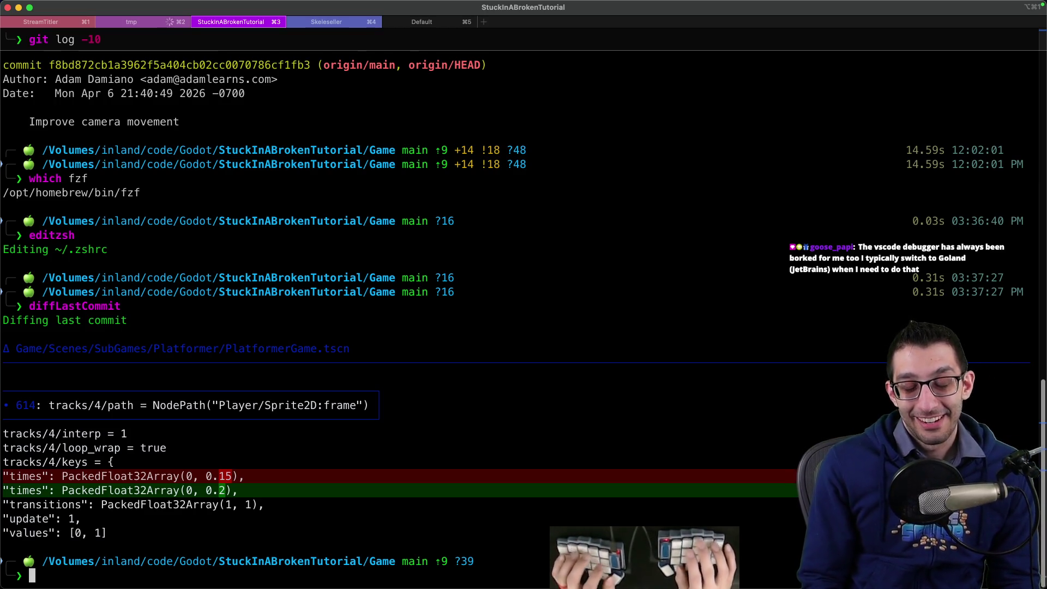
{"action": "key", "text": "super+Tab"}
Commit 35_Miss_Evade_02.wav and its .import file as 'Add missing sound effect' with a short body.
{"action": "left_click", "coordinate": [744, 82]}
{"action": "left_click", "coordinate": [745, 95]}
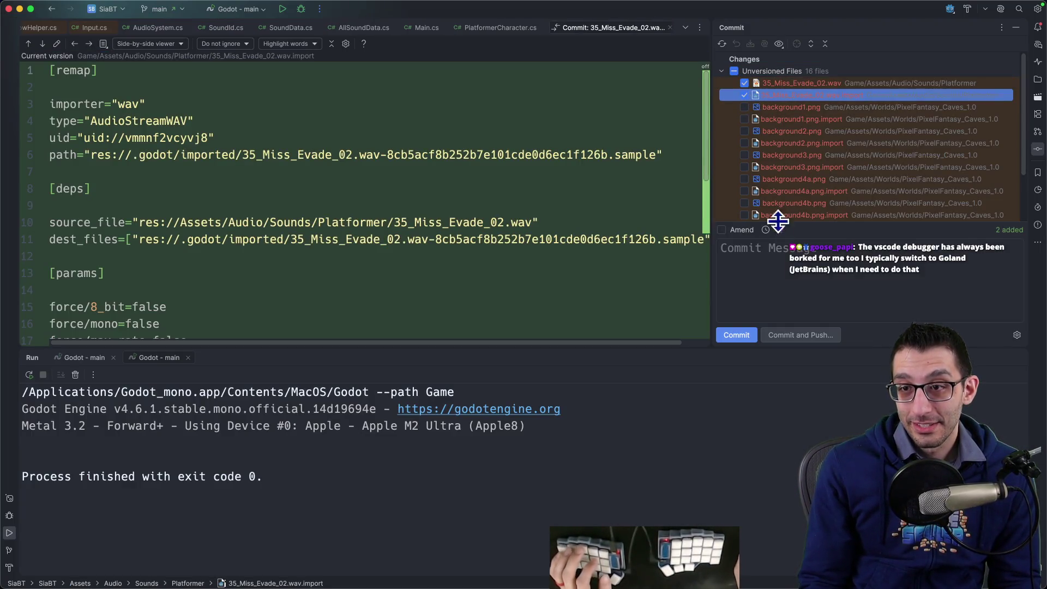
{"action": "left_click", "coordinate": [772, 243]}
{"action": "type", "text": "Add missing sound f"}
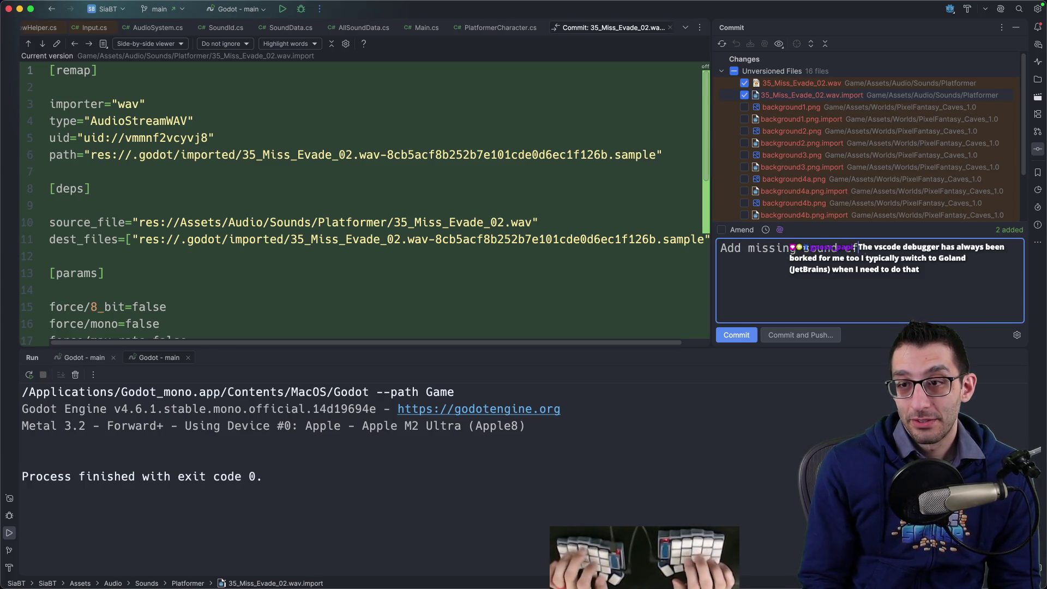
{"action": "key", "text": "Return"}
{"action": "key", "text": "Return"}
{"action": "type", "text": "This was for e"}
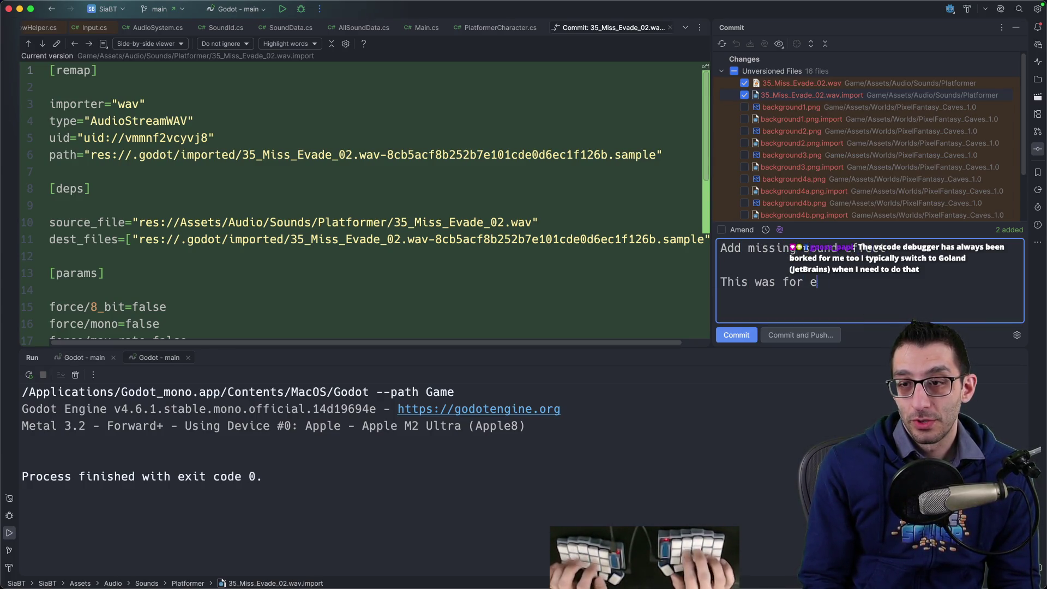
{"action": "type", "text": " just forgot to add it."}
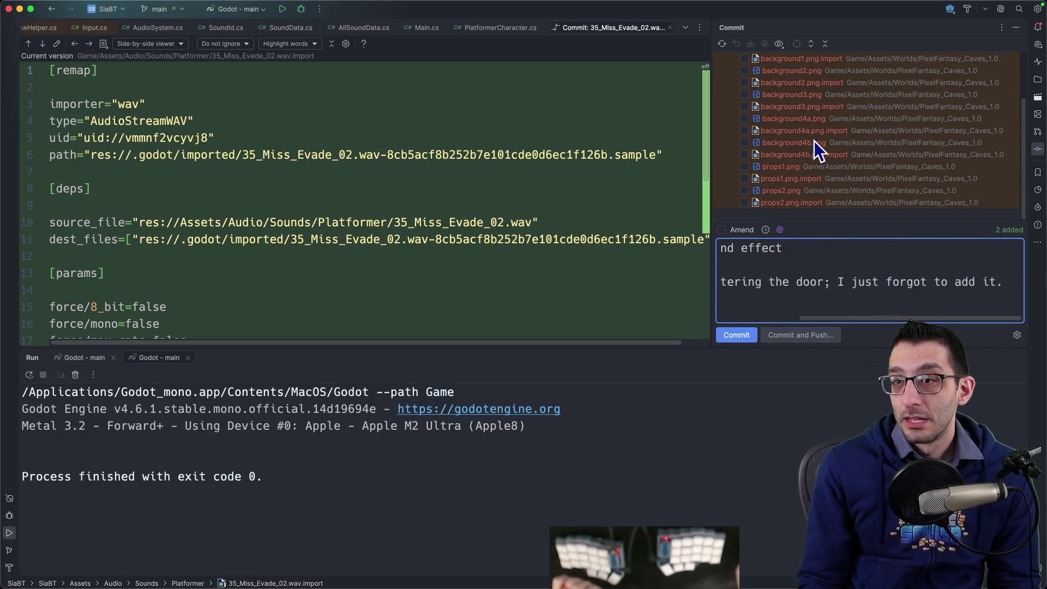
{"action": "scroll", "coordinate": [813, 141], "scroll_direction": "down", "scroll_amount": 1}
{"action": "scroll", "coordinate": [820, 149], "scroll_direction": "up", "scroll_amount": 1}
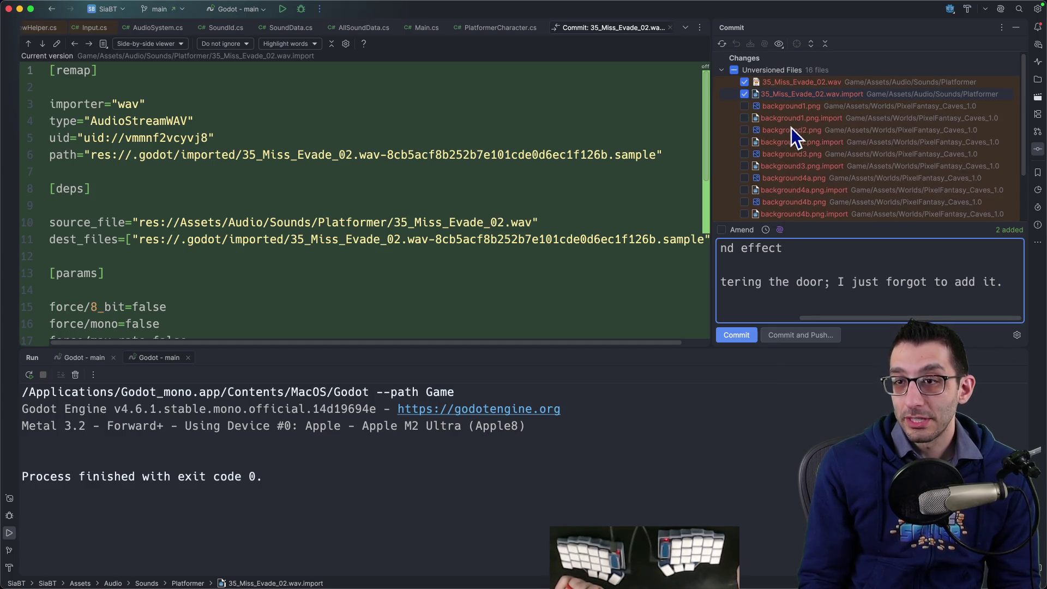
{"action": "scroll", "coordinate": [788, 141], "scroll_direction": "down", "scroll_amount": 3}
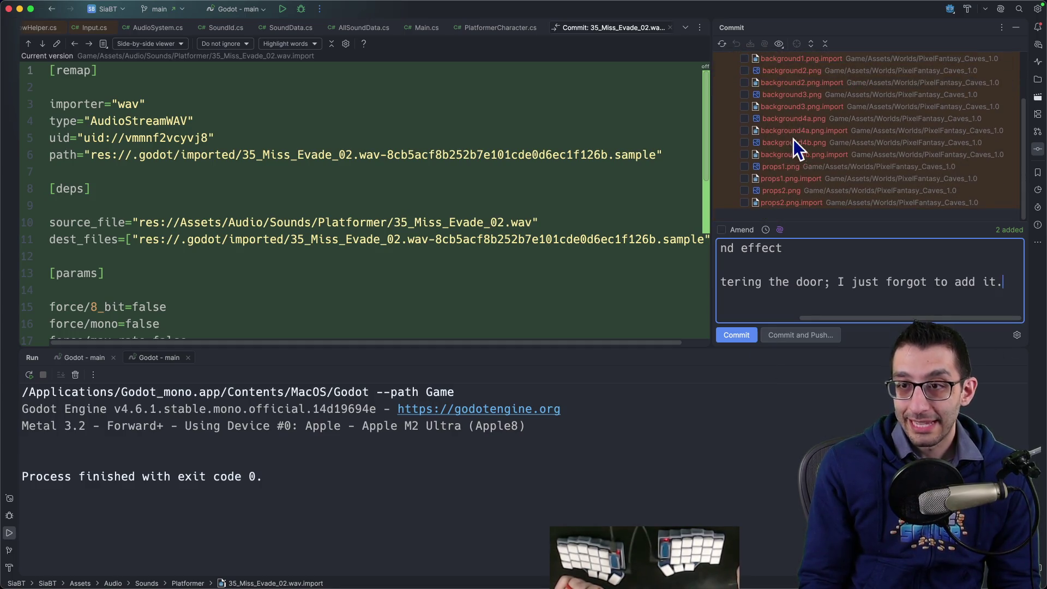
{"action": "left_click", "coordinate": [738, 334]}
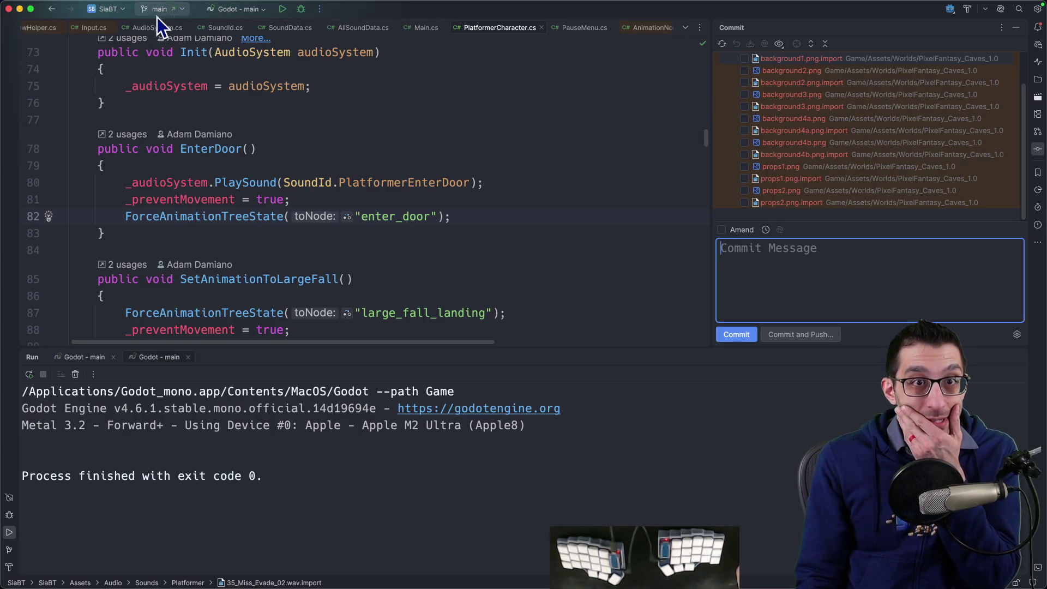
Push the commits from branch main to origin despite the TODO warning.
{"action": "left_click", "coordinate": [158, 17]}
{"action": "left_click", "coordinate": [191, 75]}
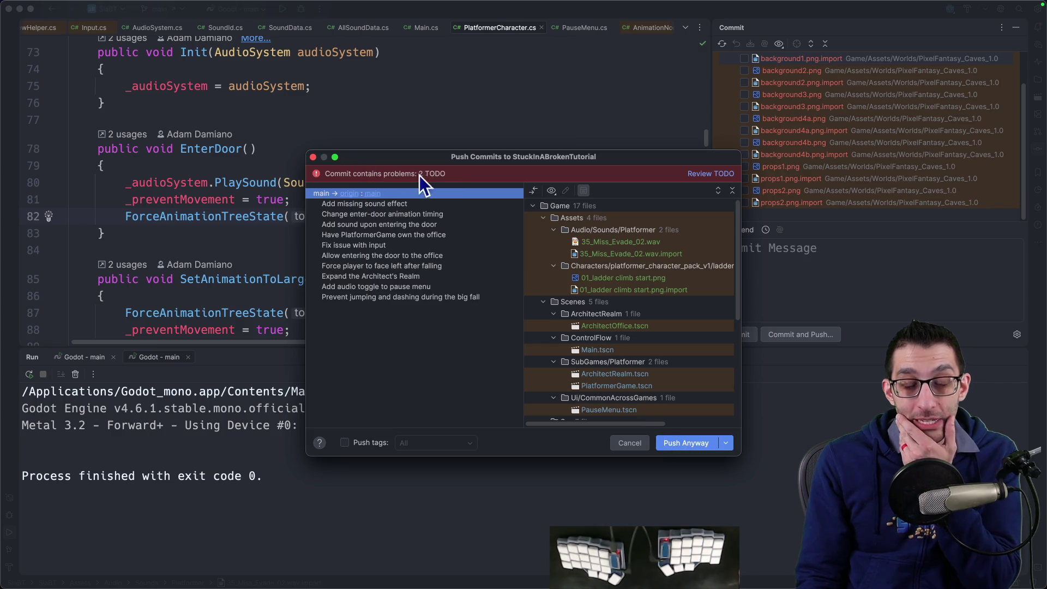
{"action": "left_click", "coordinate": [686, 442]}
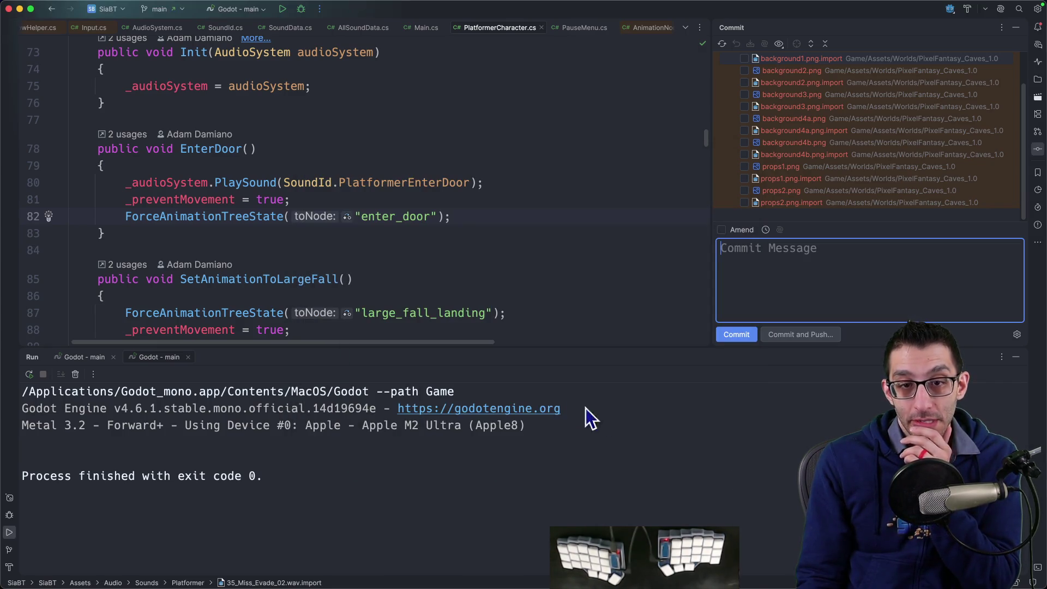
{"action": "left_click", "coordinate": [470, 278]}
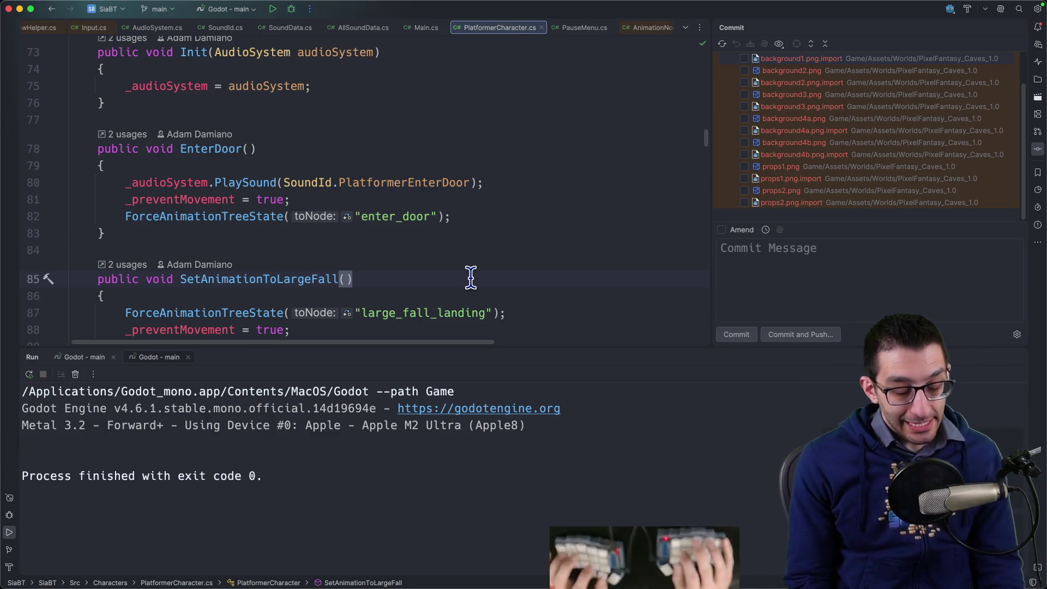
Start a new bullet below the res:// line about hallucinations around Godot's `Vector2`.
{"action": "key", "text": "super+Tab"}
{"action": "scroll", "coordinate": [437, 251], "scroll_direction": "up", "scroll_amount": 2}
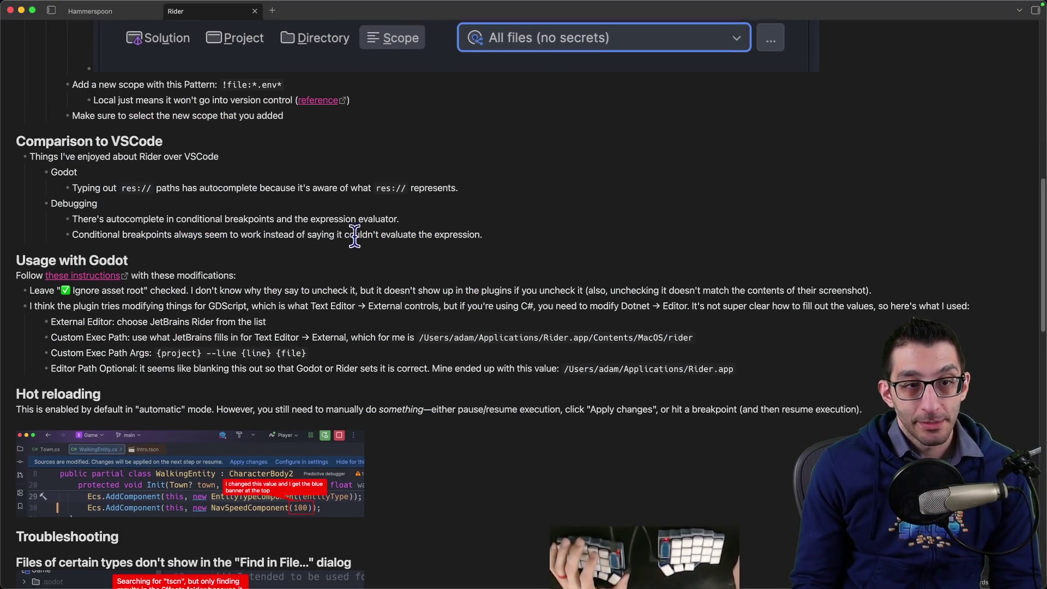
{"action": "left_click", "coordinate": [538, 192]}
{"action": "key", "text": "Return"}
{"action": "type", "text": "VSCode had some kind of"}
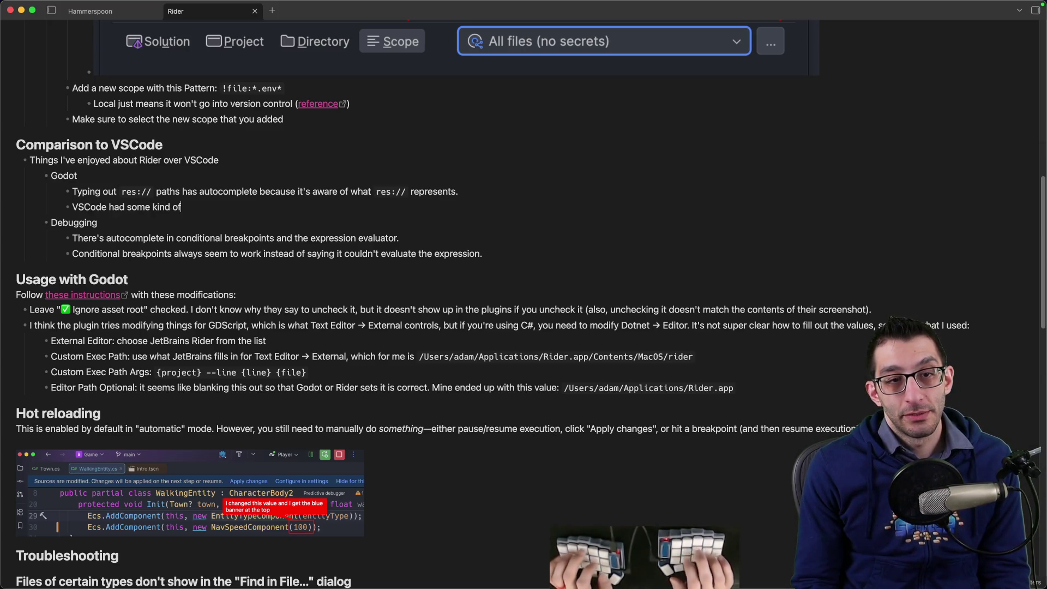
{"action": "type", "text": "hallucinations around G"}
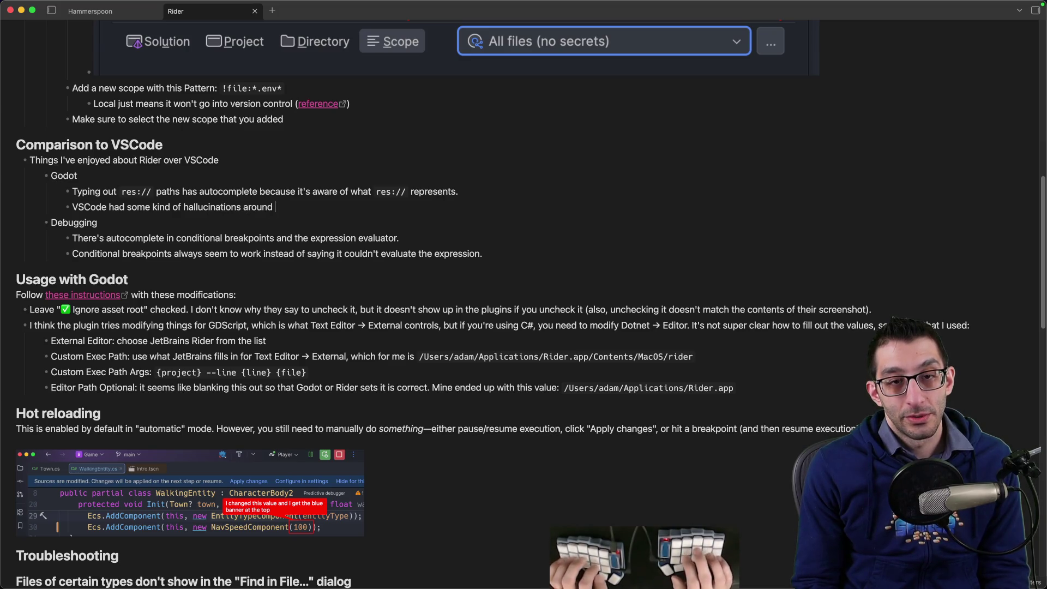
{"action": "type", "text": "odot's "}
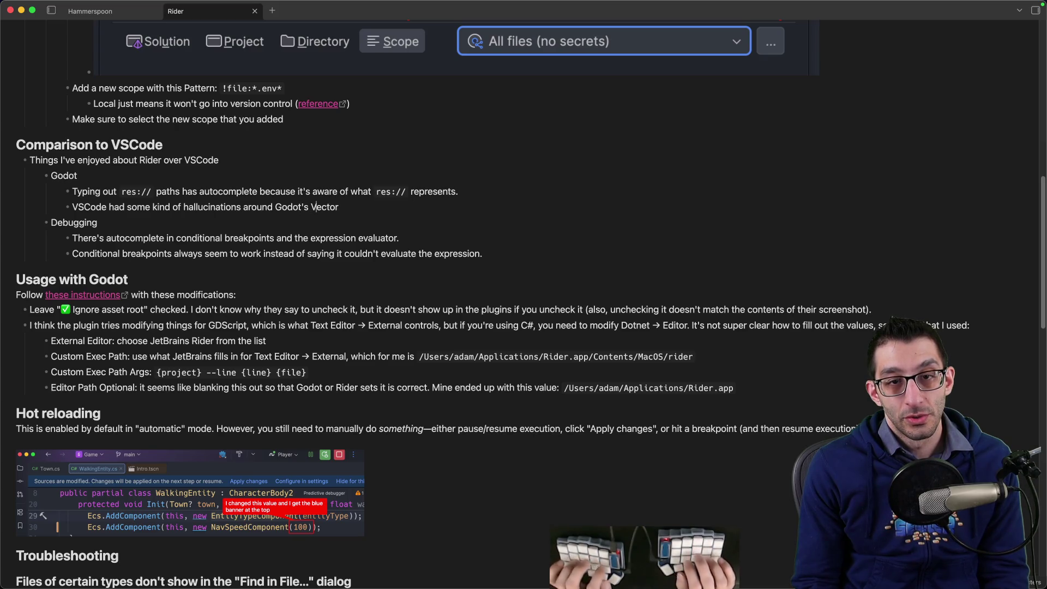
{"action": "type", "text": "`"}
{"action": "key", "text": "End"}
{"action": "type", "text": "`"}
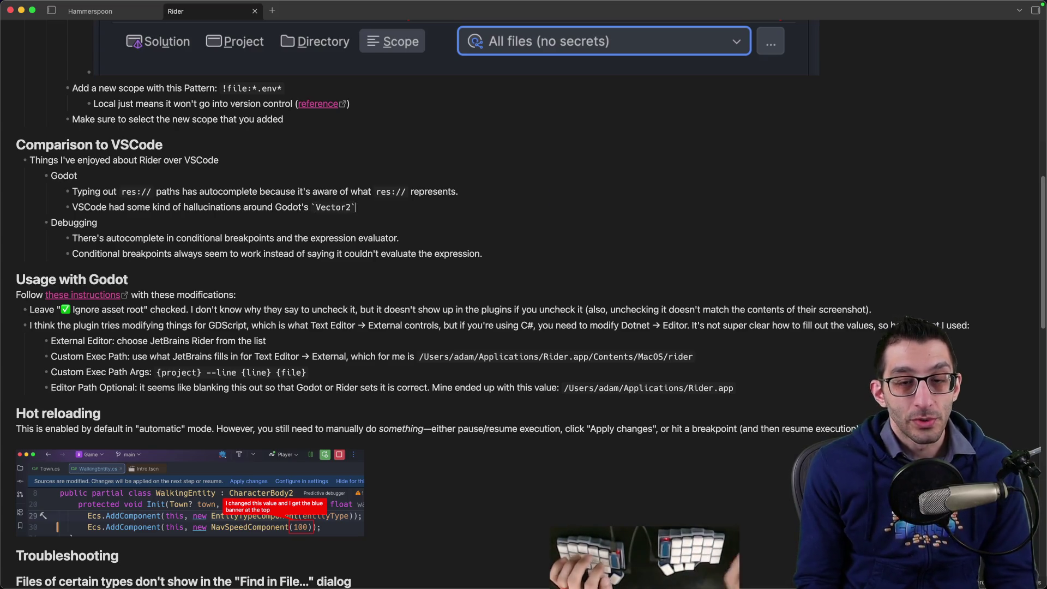
Finish the bullet noting `someVector.X - 1` gave `Infinity` instead of `4`.
{"action": "mouse_move", "coordinate": [591, 556]}
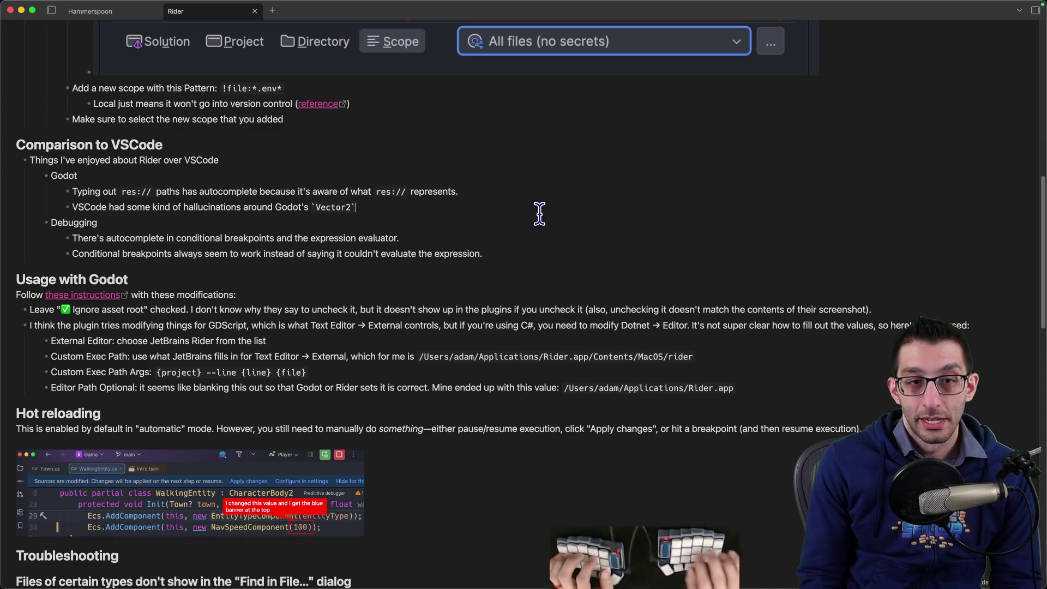
{"action": "type", "text": ","}
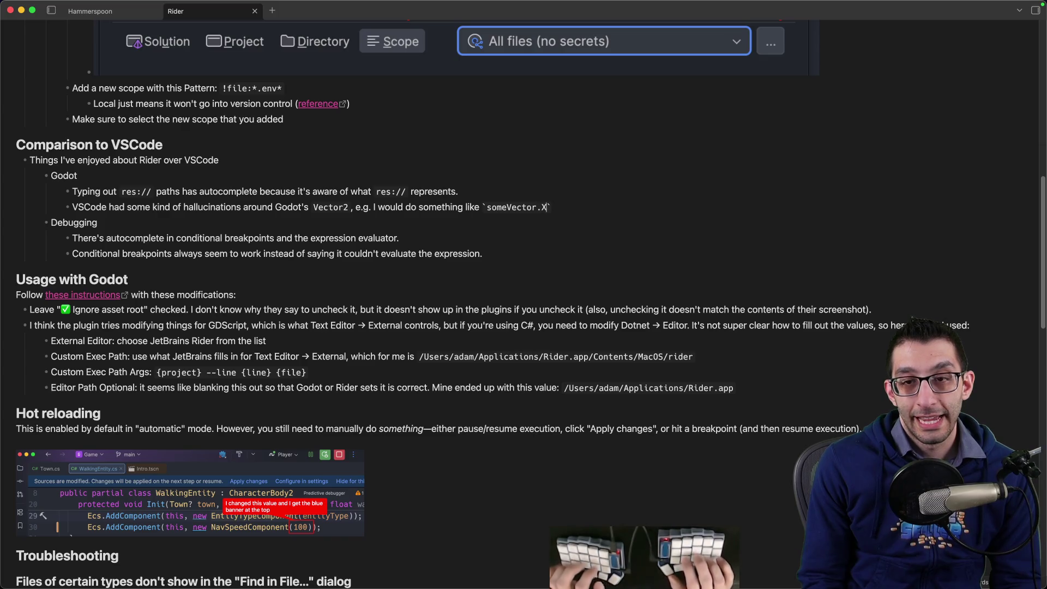
{"action": "type", "text": "` and get infinity when it clearly was something li"}
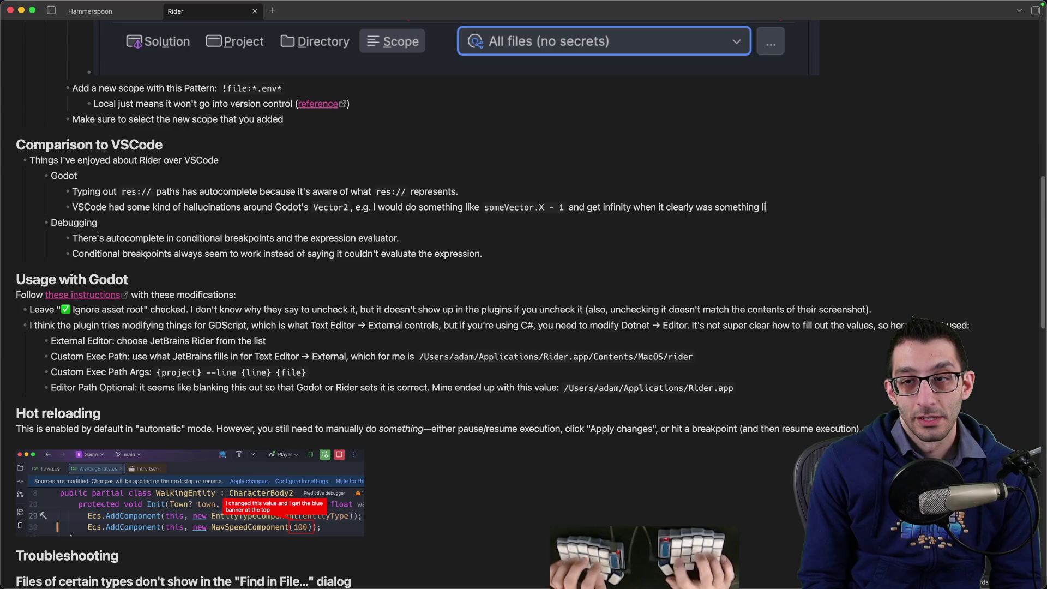
{"action": "type", "text": "`."}
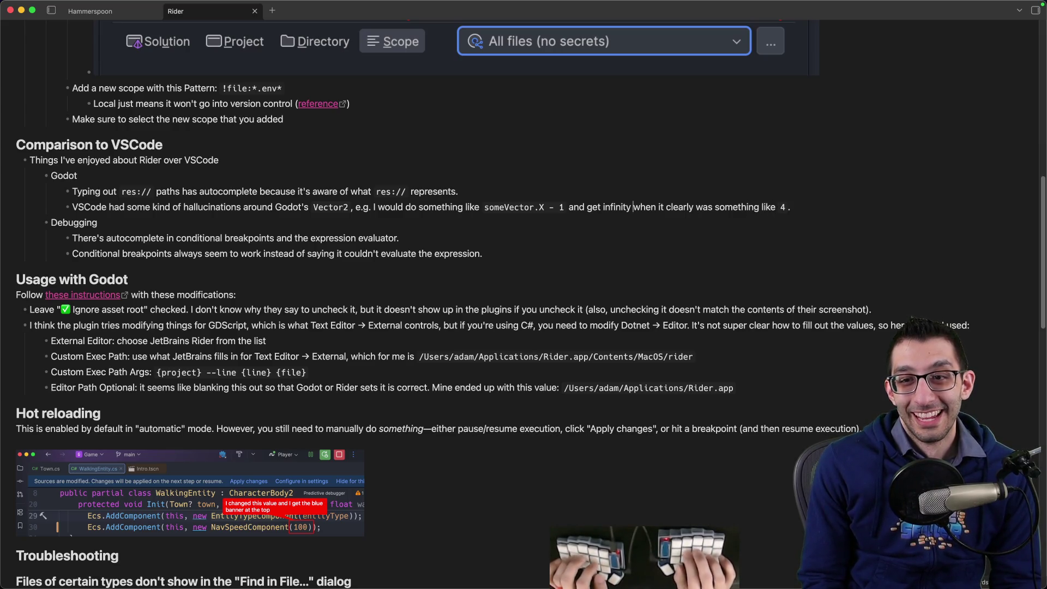
{"action": "key", "text": "alt+shift+Right"}
{"action": "type", "text": "`Infinity"}
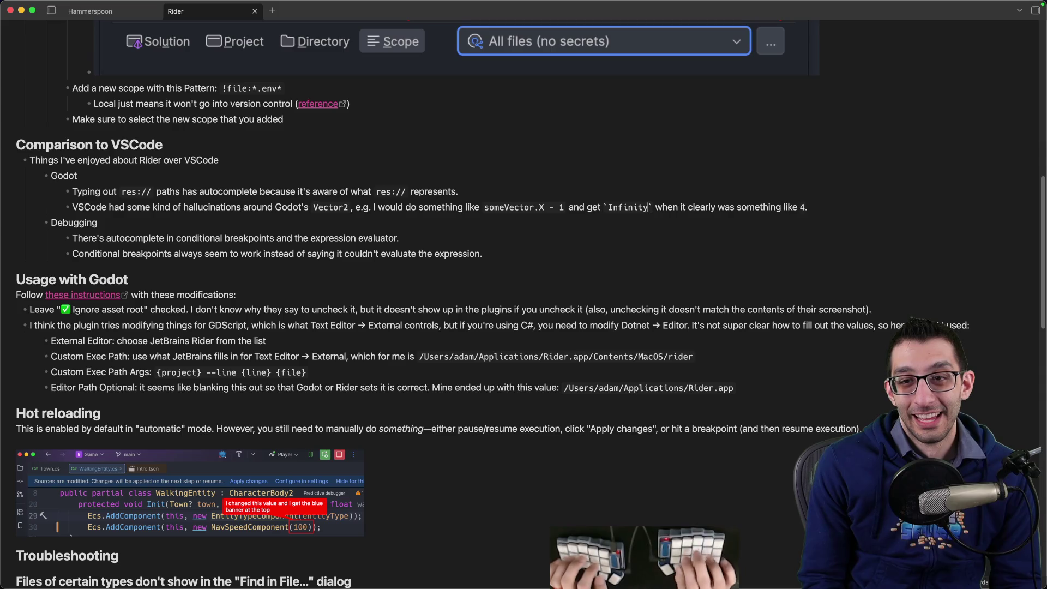
{"action": "key", "text": "End"}
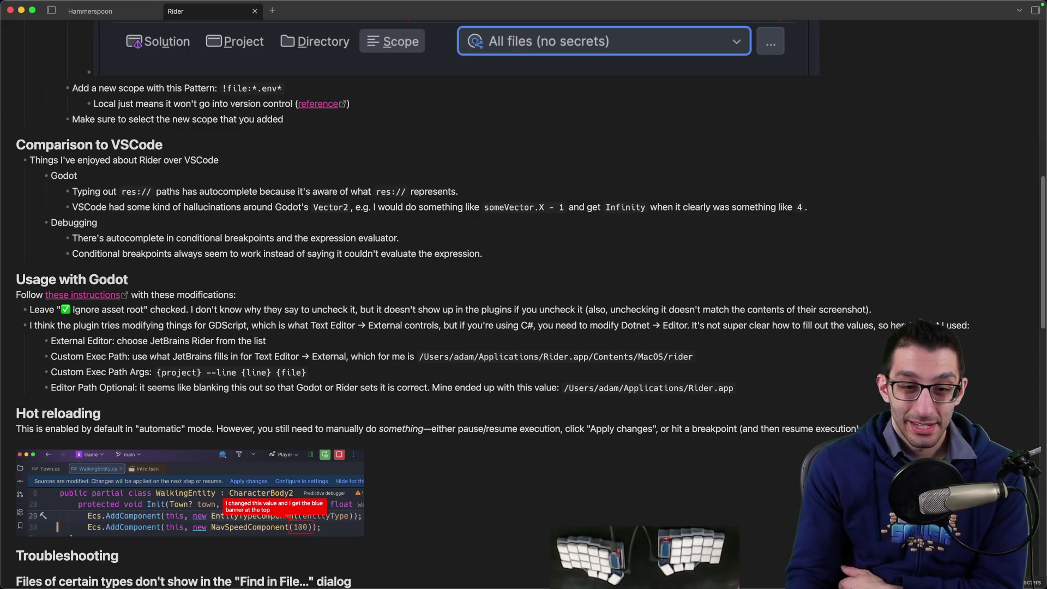
{"action": "mouse_move", "coordinate": [698, 556]}
{"action": "left_click", "coordinate": [536, 556]}
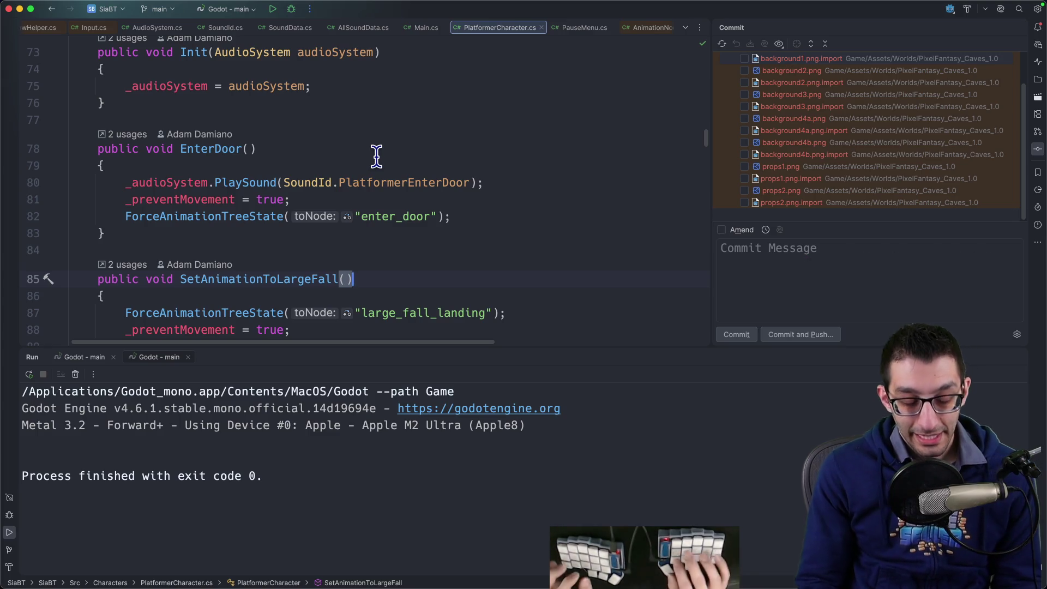
Below the timer start line, add an _animationTree.AnimationFinished += lambda calling PlayStepSound().
{"action": "scroll", "coordinate": [385, 191], "scroll_direction": "up", "scroll_amount": 5}
{"action": "scroll", "coordinate": [386, 192], "scroll_direction": "up", "scroll_amount": 8}
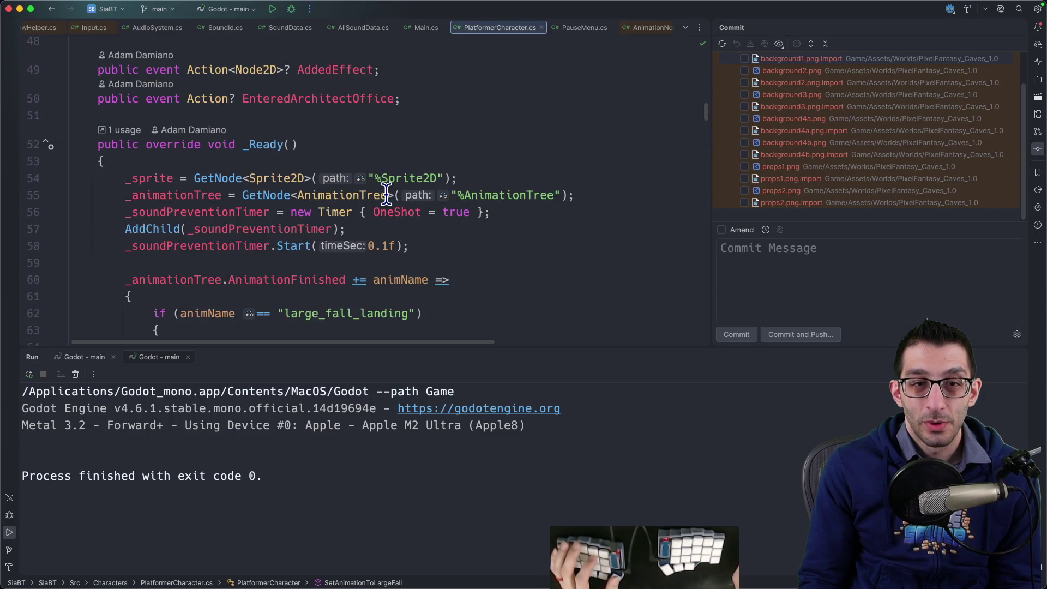
{"action": "scroll", "coordinate": [386, 190], "scroll_direction": "down", "scroll_amount": 4}
{"action": "left_click", "coordinate": [451, 98]}
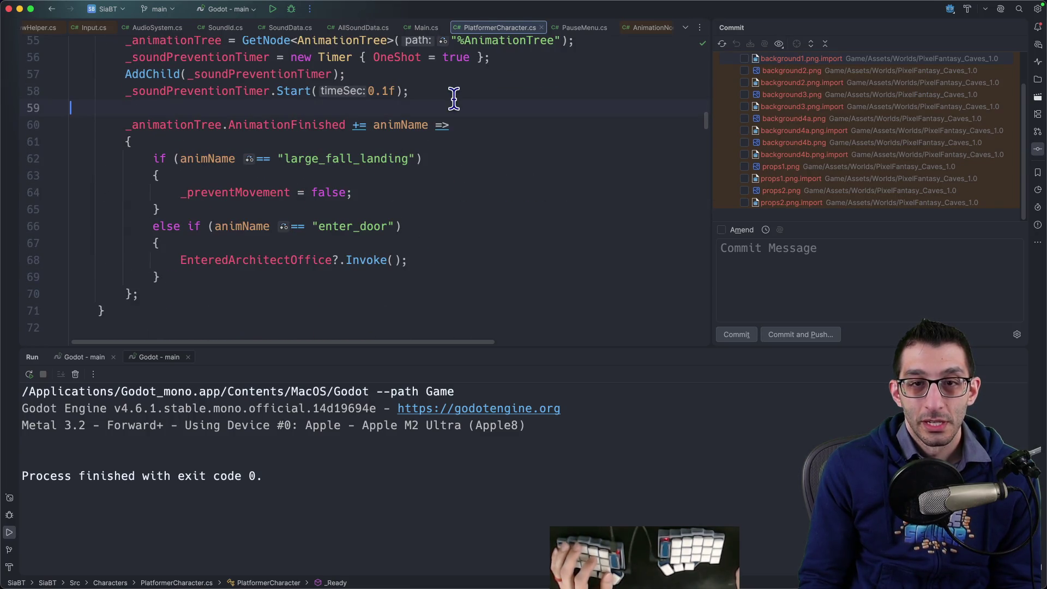
{"action": "key", "text": "Return"}
{"action": "key", "text": "Return"}
{"action": "type", "text": "_animation"}
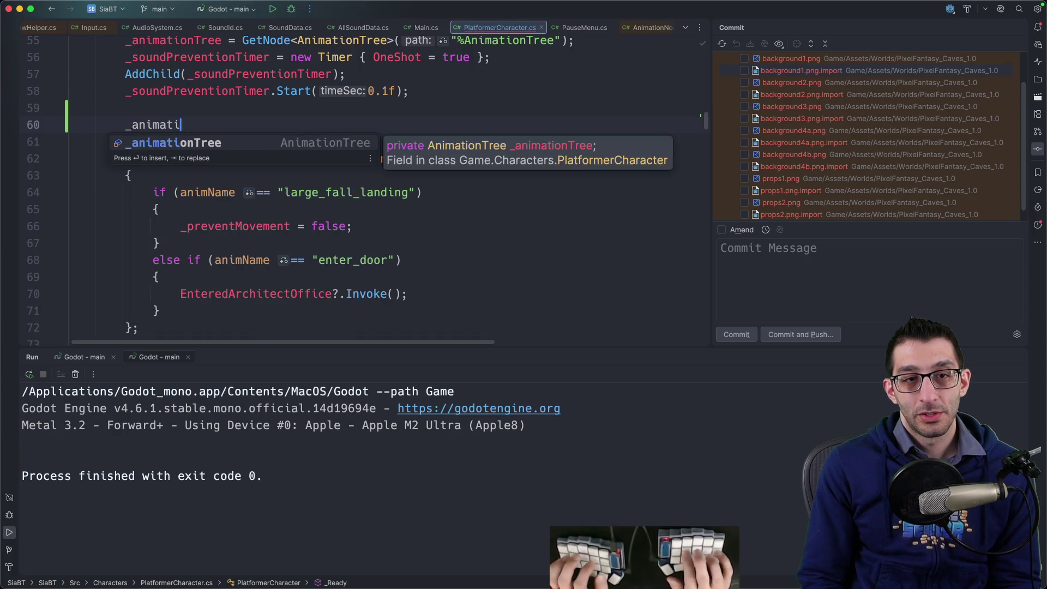
{"action": "key", "text": "Return"}
{"action": "type", "text": ".Animat"}
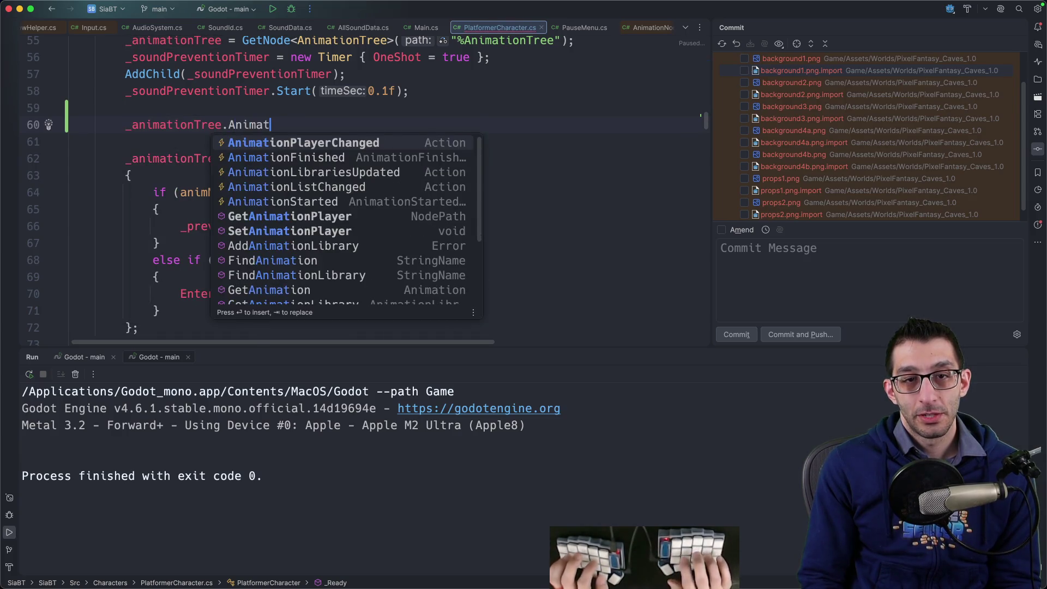
{"action": "key", "text": "Down"}
{"action": "key", "text": "Return"}
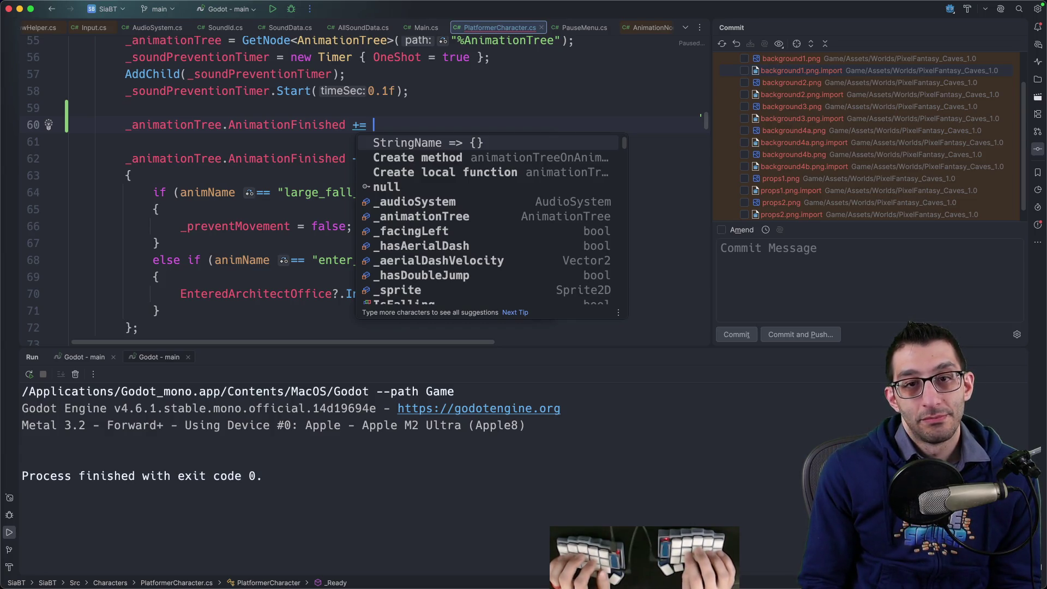
{"action": "type", "text": "() => {"}
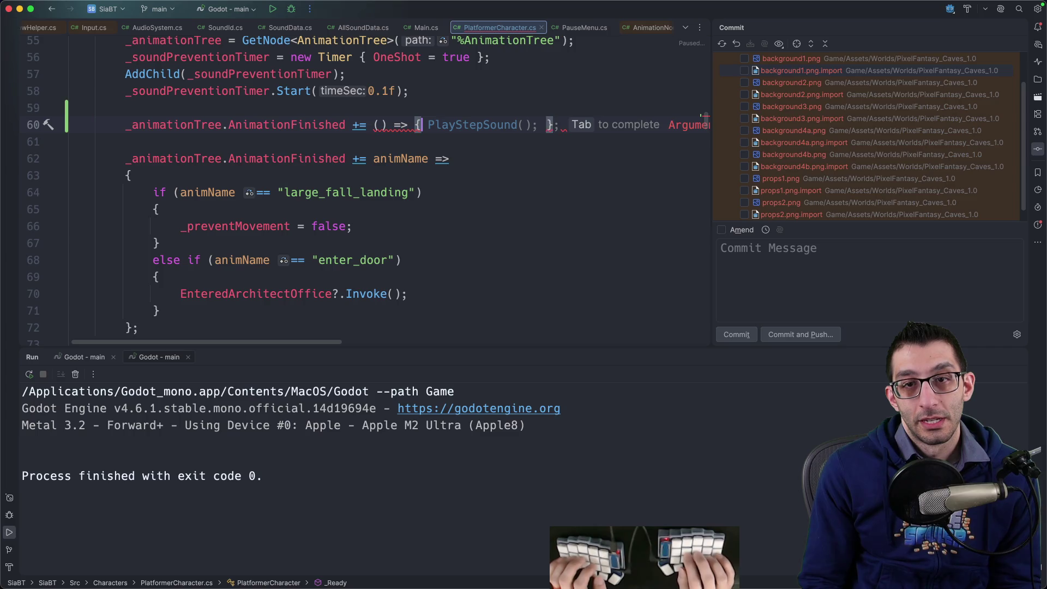
{"action": "key", "text": "Tab"}
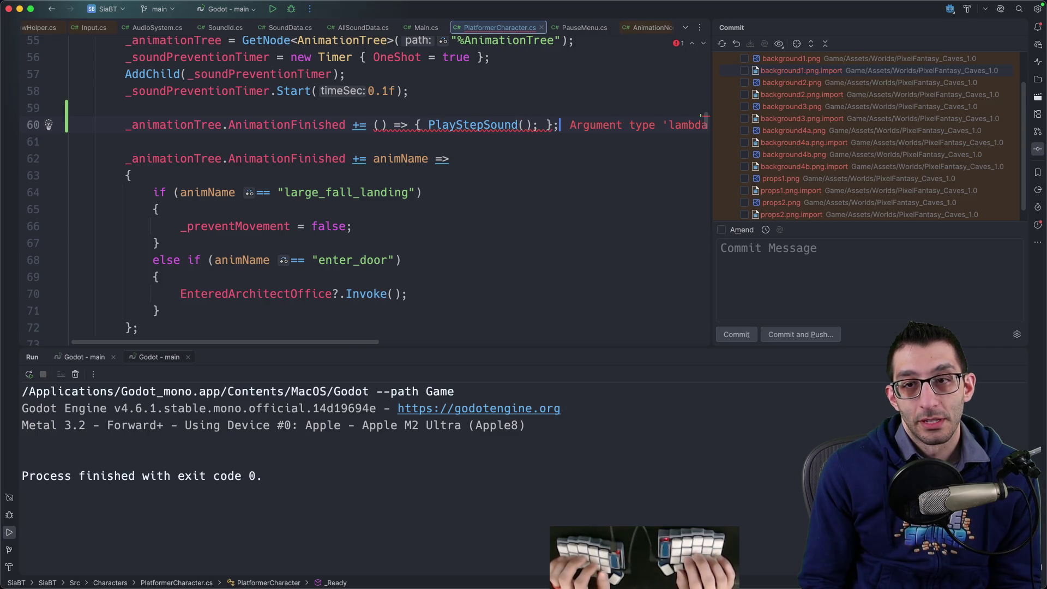
Give the lambda an animName parameter without surrounding parentheses.
{"action": "scroll", "coordinate": [433, 98], "scroll_direction": "right", "scroll_amount": 5}
{"action": "scroll", "coordinate": [416, 111], "scroll_direction": "left", "scroll_amount": 8}
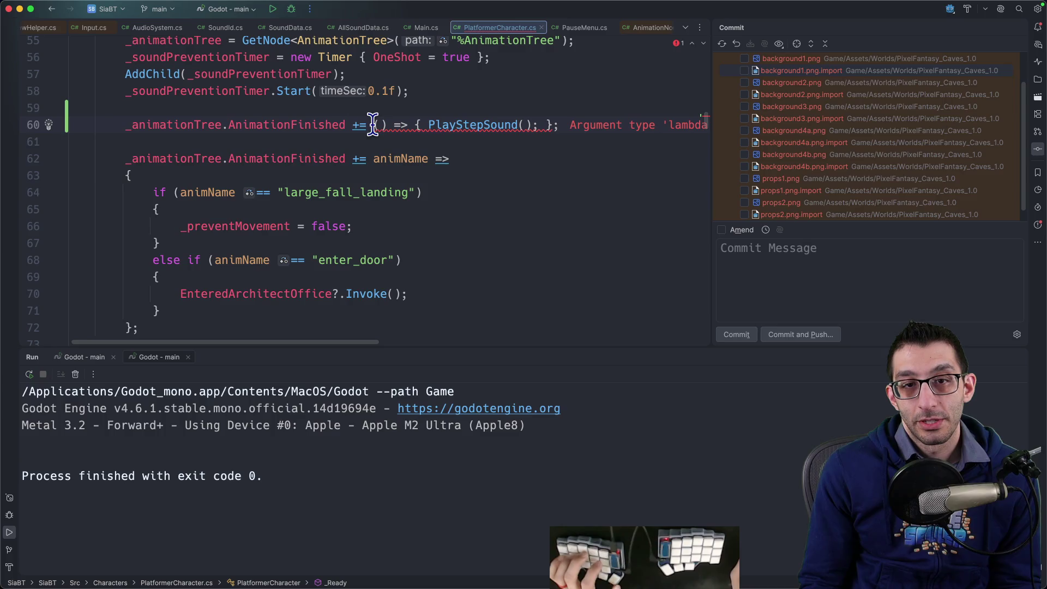
{"action": "left_click", "coordinate": [380, 124]}
{"action": "type", "text": "animName"}
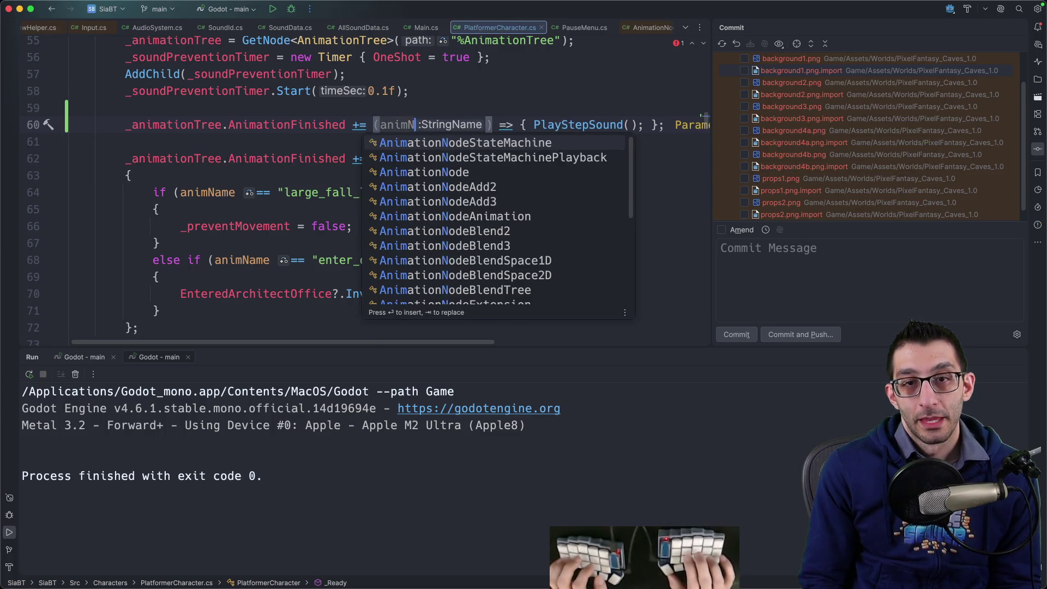
{"action": "key", "text": "Escape"}
{"action": "key", "text": "Delete"}
{"action": "key", "text": "alt+Left"}
{"action": "key", "text": "BackSpace"}
{"action": "key", "text": "alt+Right"}
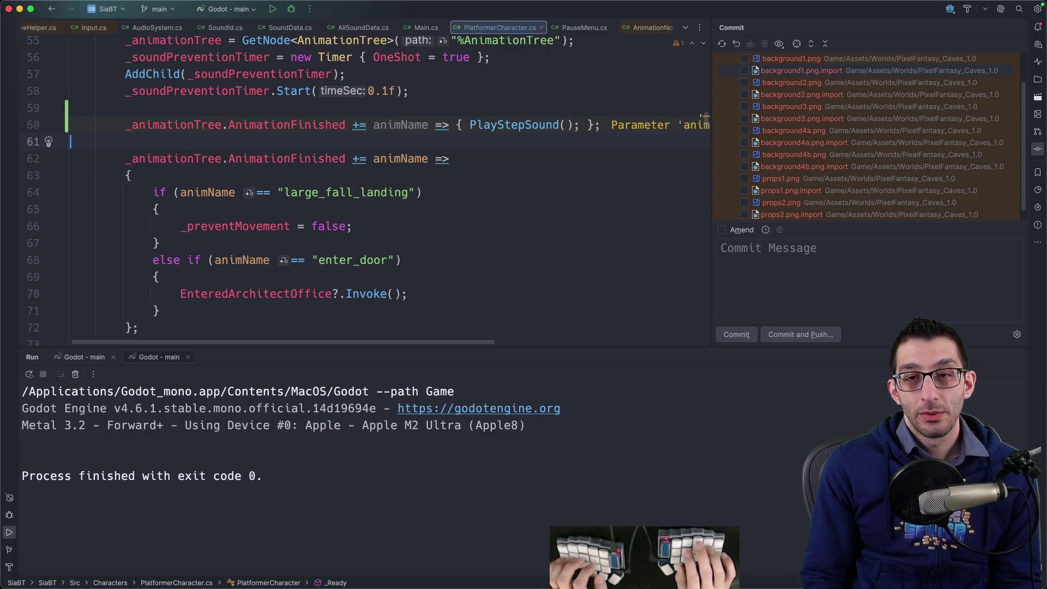
{"action": "key", "text": "alt+Right"}
{"action": "key", "text": "alt+Right"}
{"action": "key", "text": "alt+Right"}
{"action": "key", "text": "Right"}
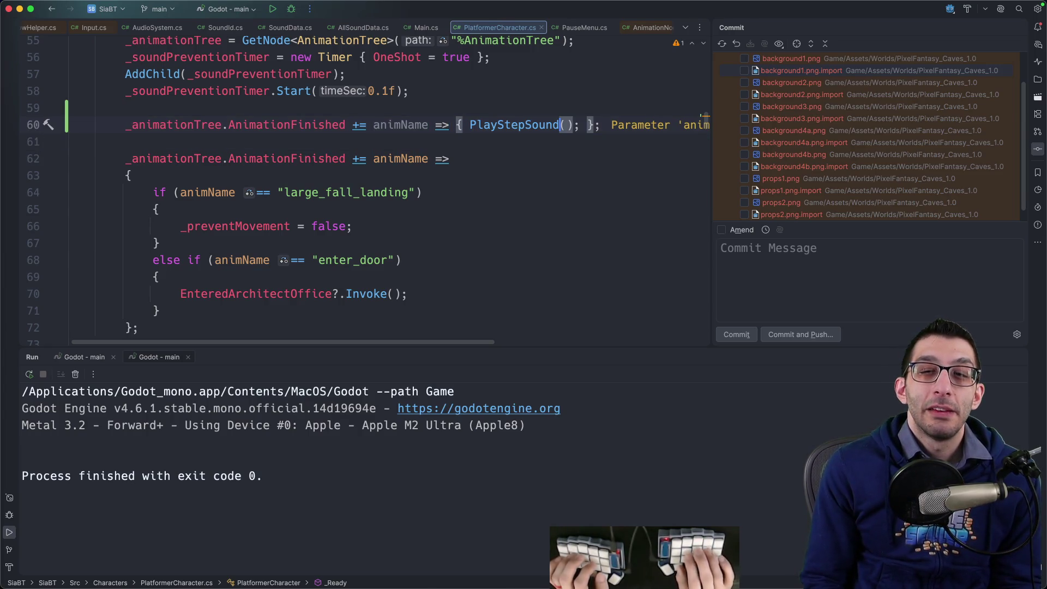
Expand the lambda body onto multiple lines, then select and delete the whole new handler block.
{"action": "key", "text": "super+shift+Return"}
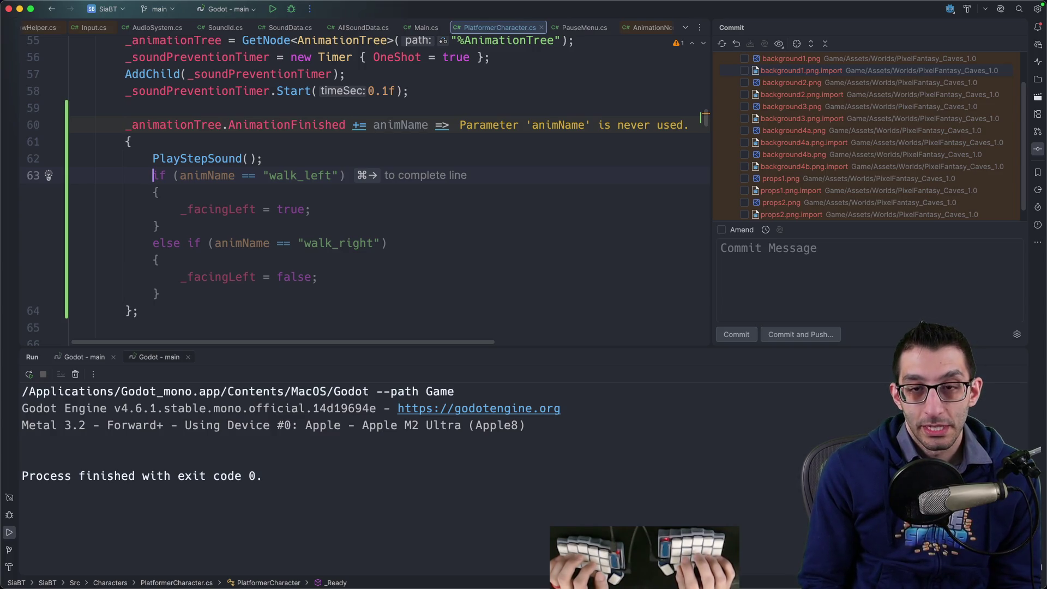
{"action": "key", "text": "Escape"}
{"action": "key", "text": "alt+Up"}
{"action": "key", "text": "alt+Up"}
{"action": "key", "text": "alt+Up"}
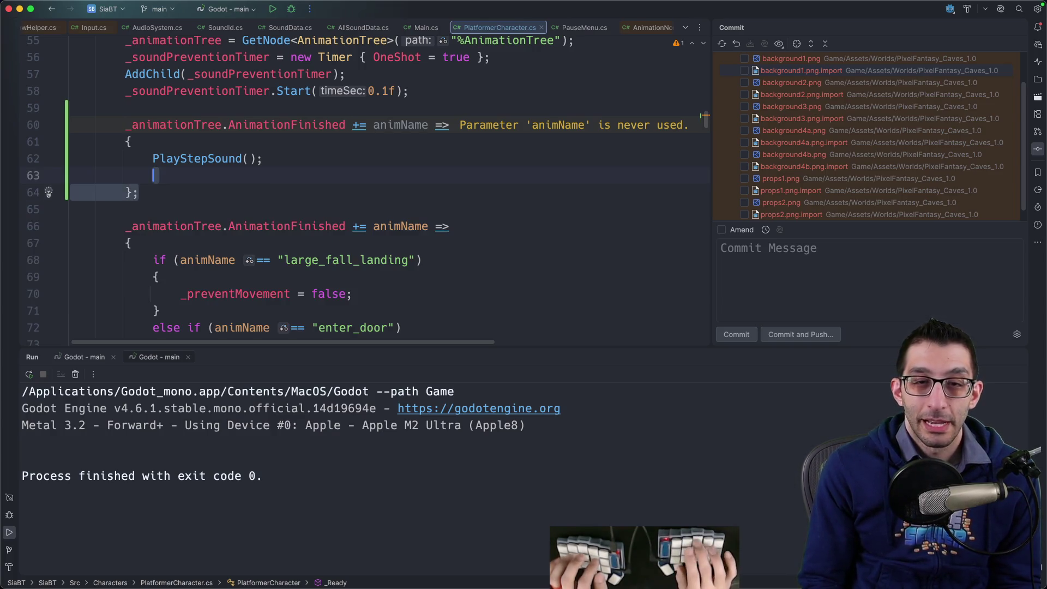
{"action": "key", "text": "BackSpace"}
{"action": "key", "text": "BackSpace"}
{"action": "key", "text": "BackSpace"}
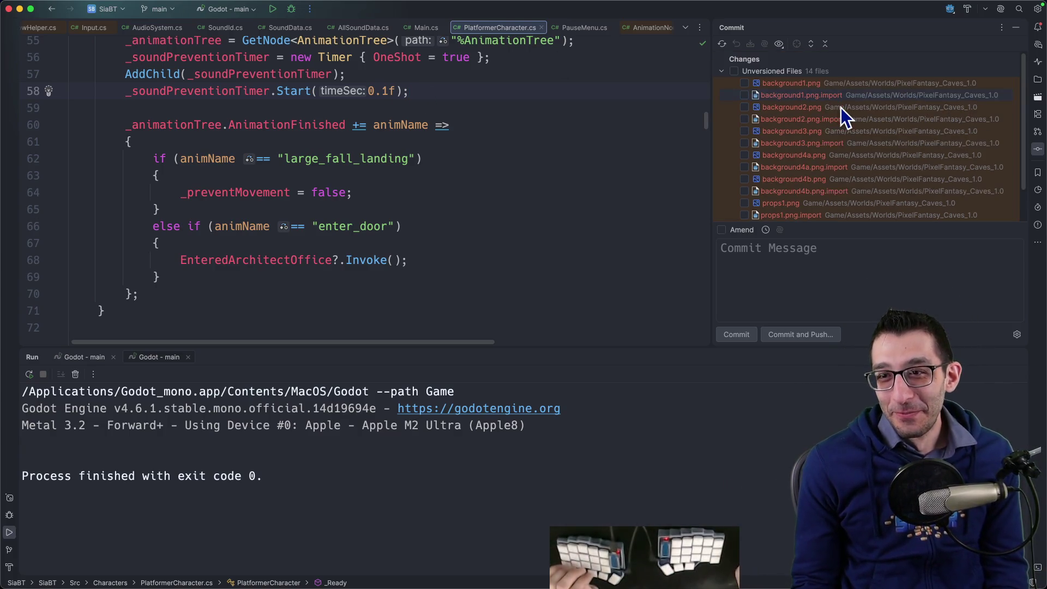
Return to the TODO document in Google Docs.
{"action": "left_click", "coordinate": [615, 207]}
{"action": "key", "text": "super+Tab"}
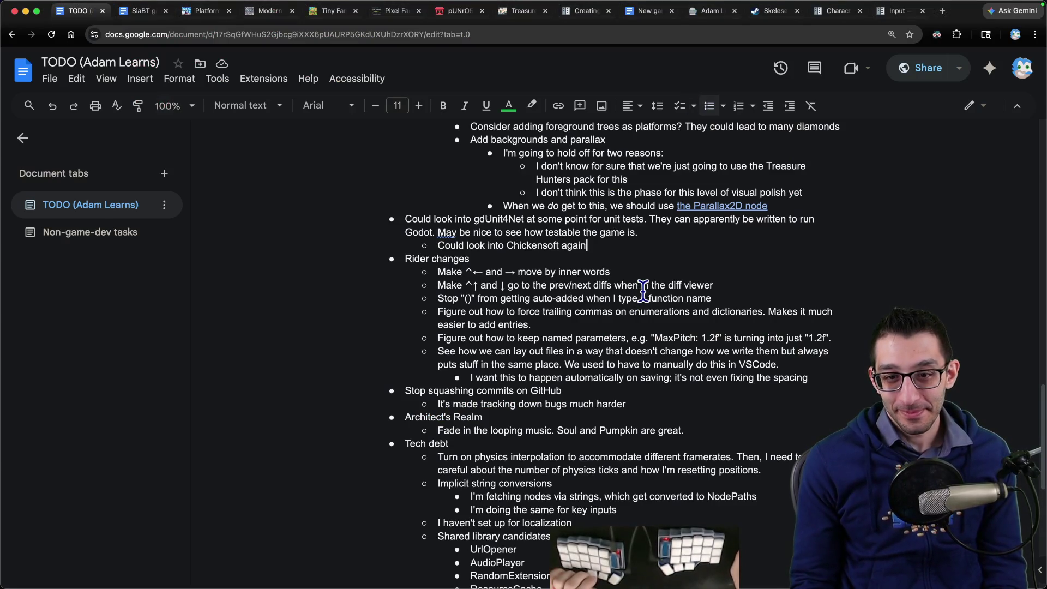
{"action": "scroll", "coordinate": [641, 292], "scroll_direction": "up", "scroll_amount": 10}
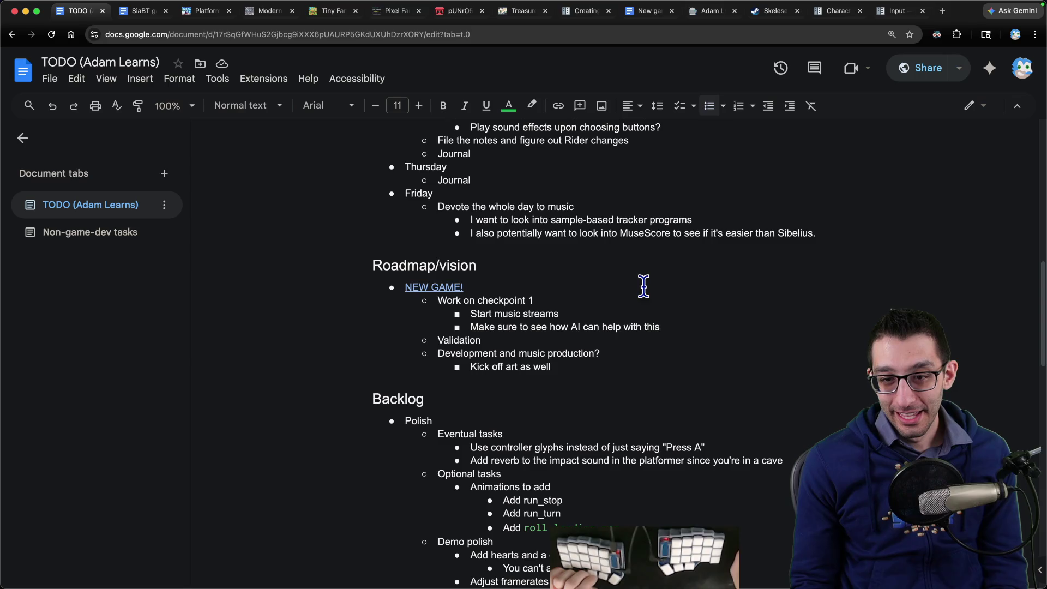
{"action": "scroll", "coordinate": [643, 287], "scroll_direction": "down", "scroll_amount": 10}
{"action": "scroll", "coordinate": [646, 282], "scroll_direction": "up", "scroll_amount": 6}
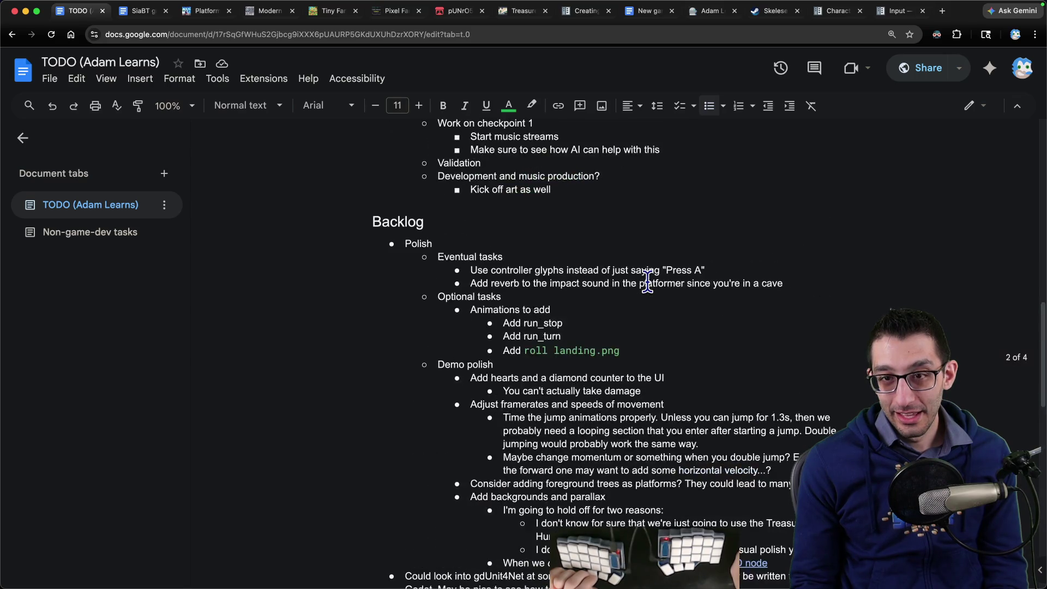
Add an indented Demo polish bullet: when the player first falls in, face right instead of left.
{"action": "left_click", "coordinate": [790, 271]}
{"action": "key", "text": "Down"}
{"action": "key", "text": "Down"}
{"action": "key", "text": "Down"}
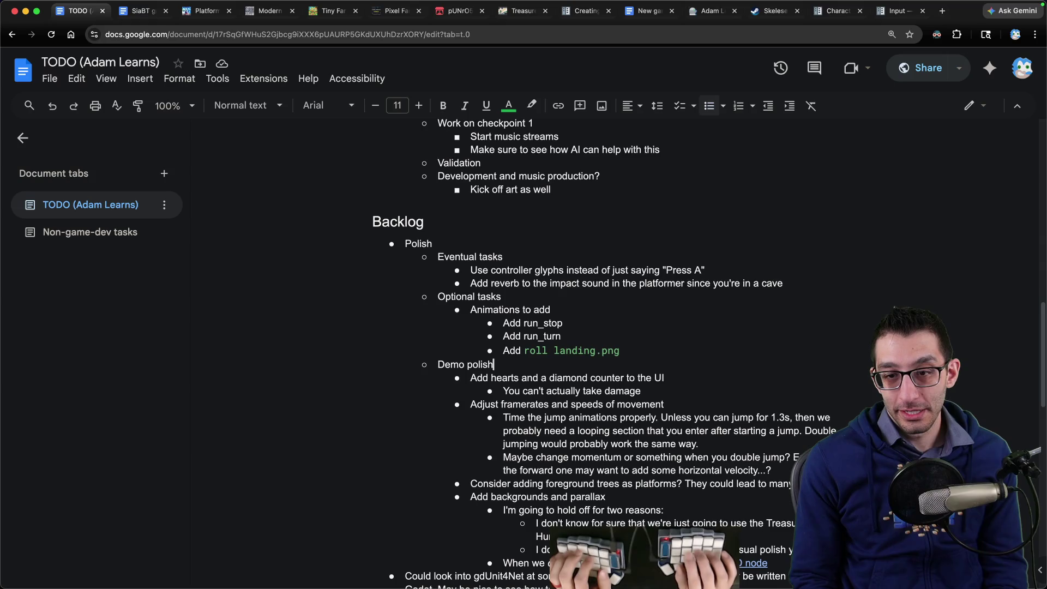
{"action": "key", "text": "Return"}
{"action": "key", "text": "Tab"}
{"action": "type", "text": "When the pla"}
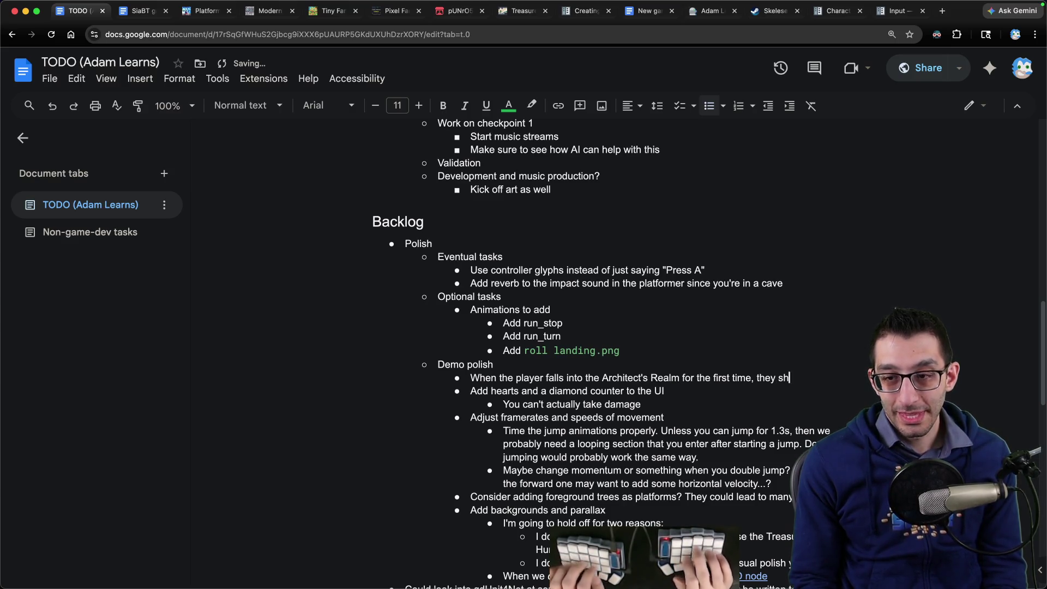
{"action": "type", "text": "face right instea"}
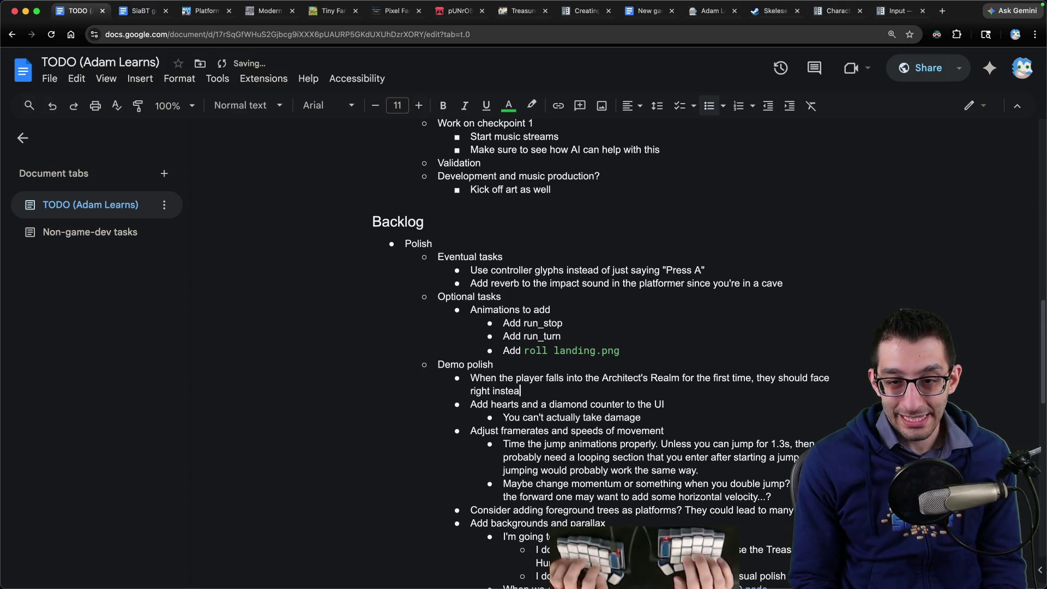
{"action": "type", "text": "d of left."}
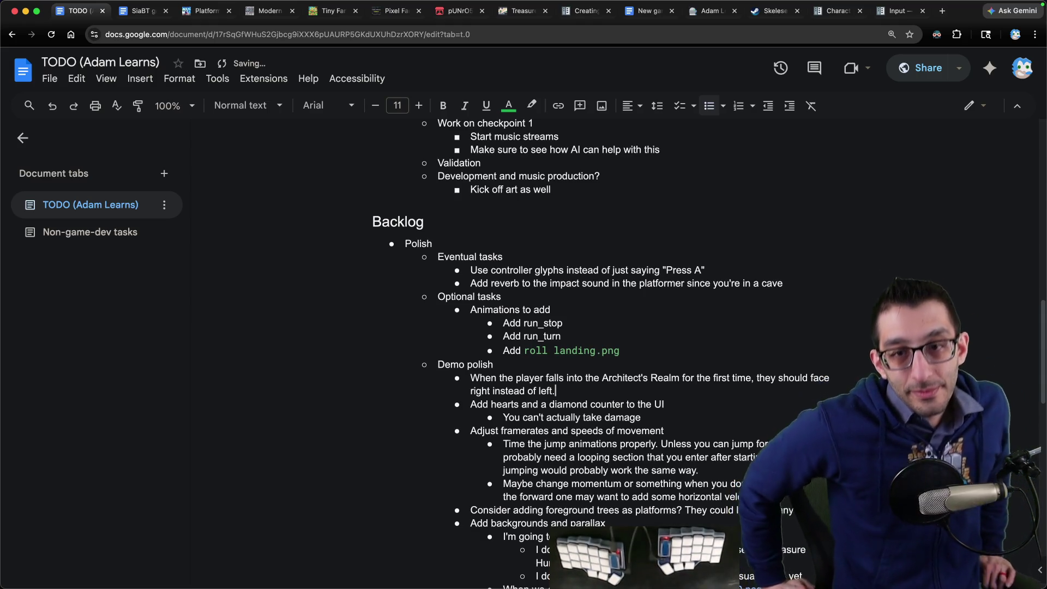
Review Wednesday's High-level daily plans, then bring Rider back to the front.
{"action": "scroll", "coordinate": [705, 263], "scroll_direction": "up", "scroll_amount": 15}
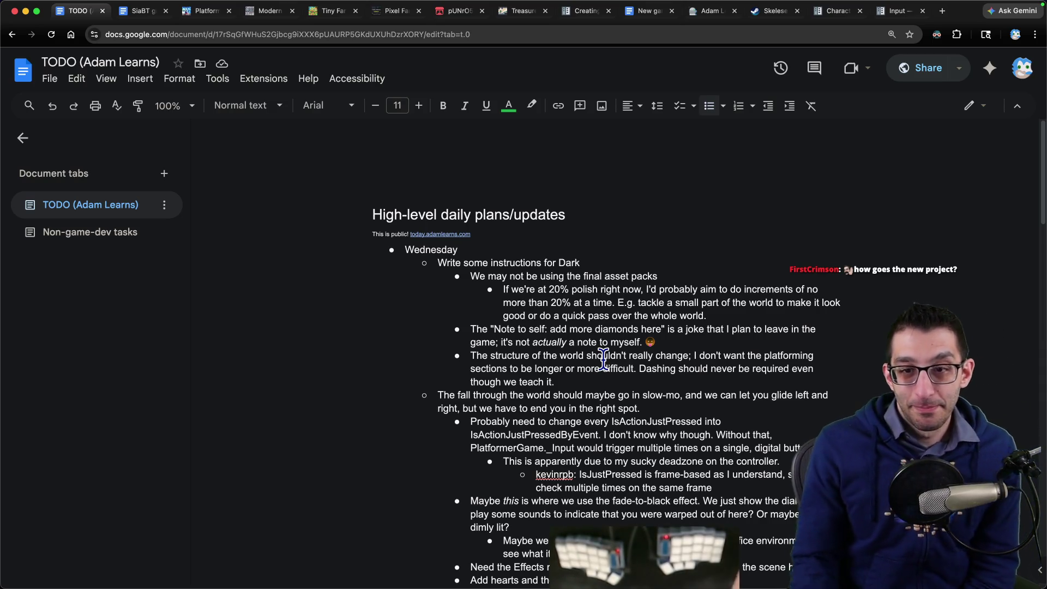
{"action": "scroll", "coordinate": [603, 360], "scroll_direction": "down", "scroll_amount": 3}
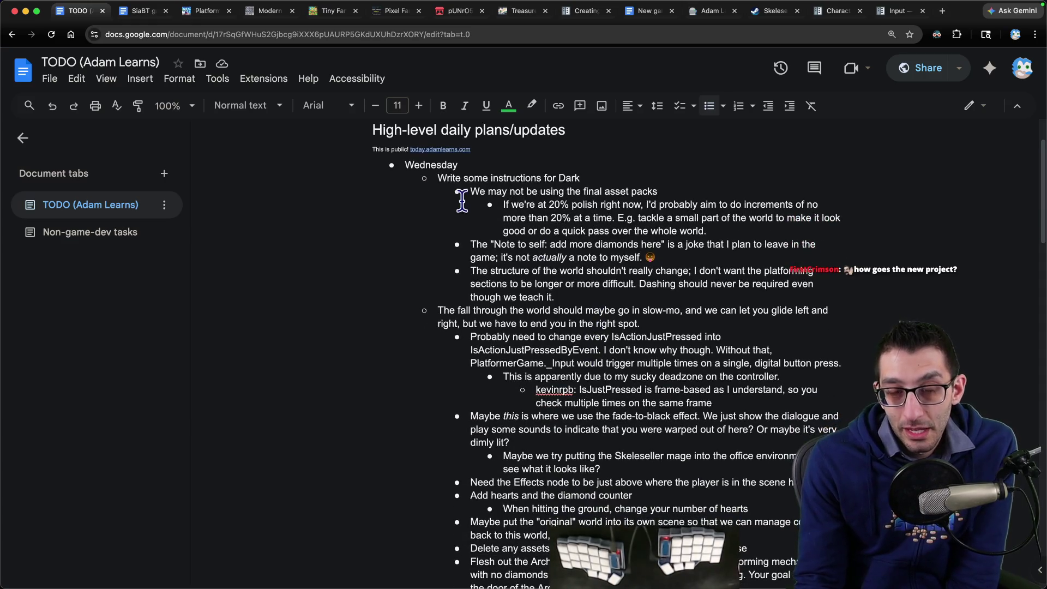
{"action": "scroll", "coordinate": [472, 225], "scroll_direction": "down", "scroll_amount": 3}
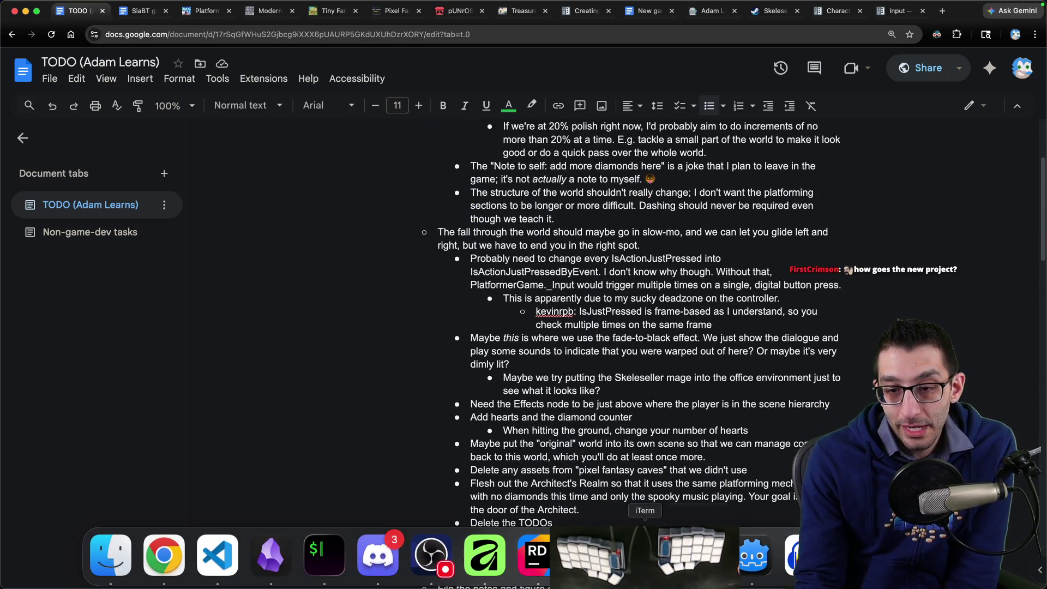
{"action": "left_click", "coordinate": [537, 555]}
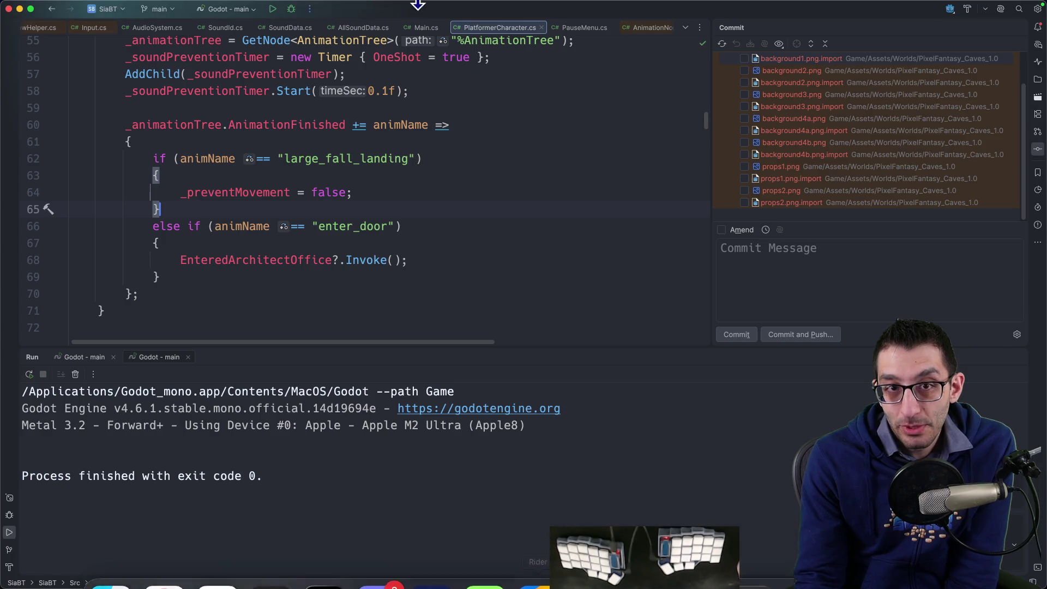
Run the Godot - main configuration, check the pause menu with Escape, and make the game window full screen.
{"action": "left_click", "coordinate": [273, 14]}
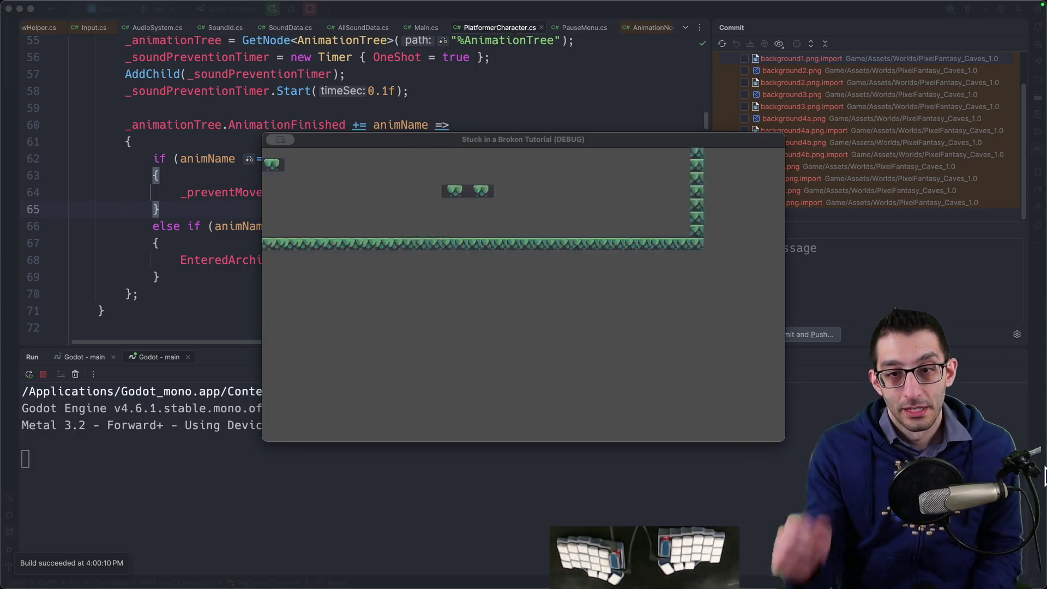
{"action": "key", "text": "Escape"}
{"action": "key", "text": "Escape"}
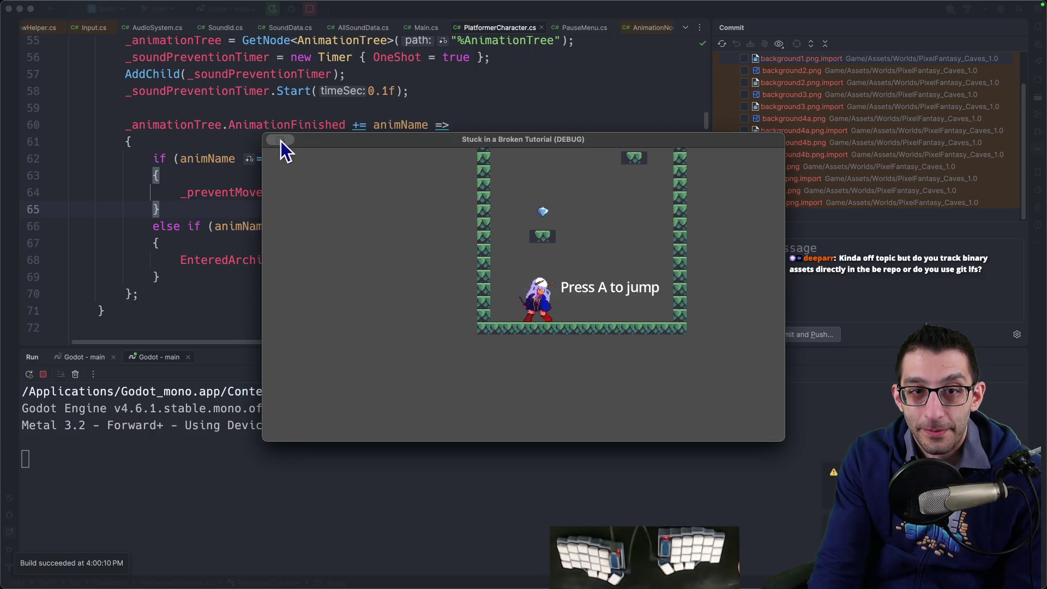
{"action": "mouse_move", "coordinate": [280, 140]}
{"action": "mouse_move", "coordinate": [310, 281]}
{"action": "left_click", "coordinate": [406, 275]}
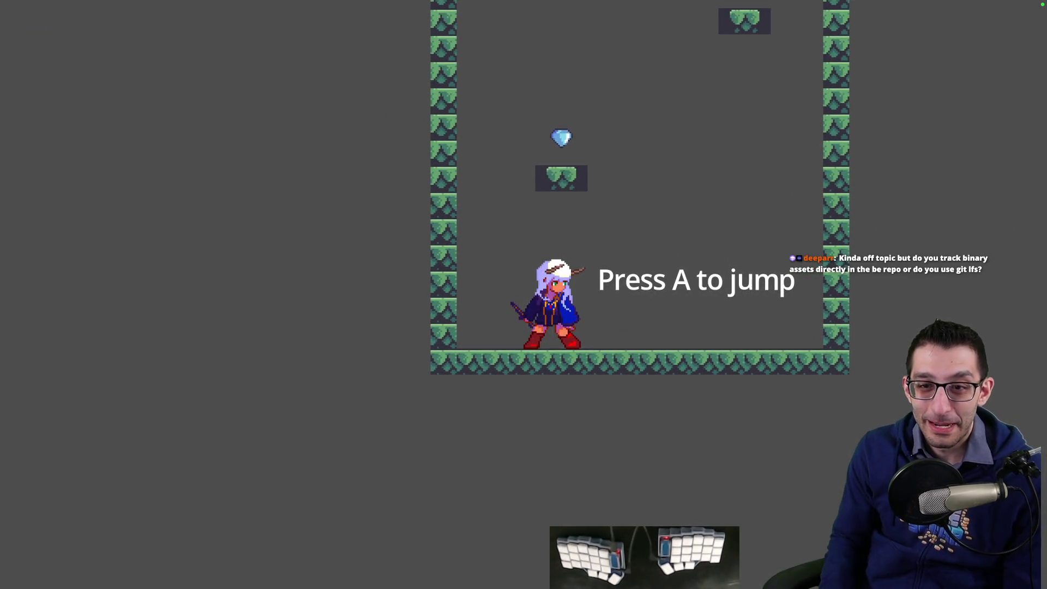
Jump (A) and dash (R) up and rightward across the platforms, collecting the diamond arc.
{"action": "key", "text": "a"}
{"action": "key", "text": "a"}
{"action": "key", "text": "a"}
{"action": "key", "text": "a"}
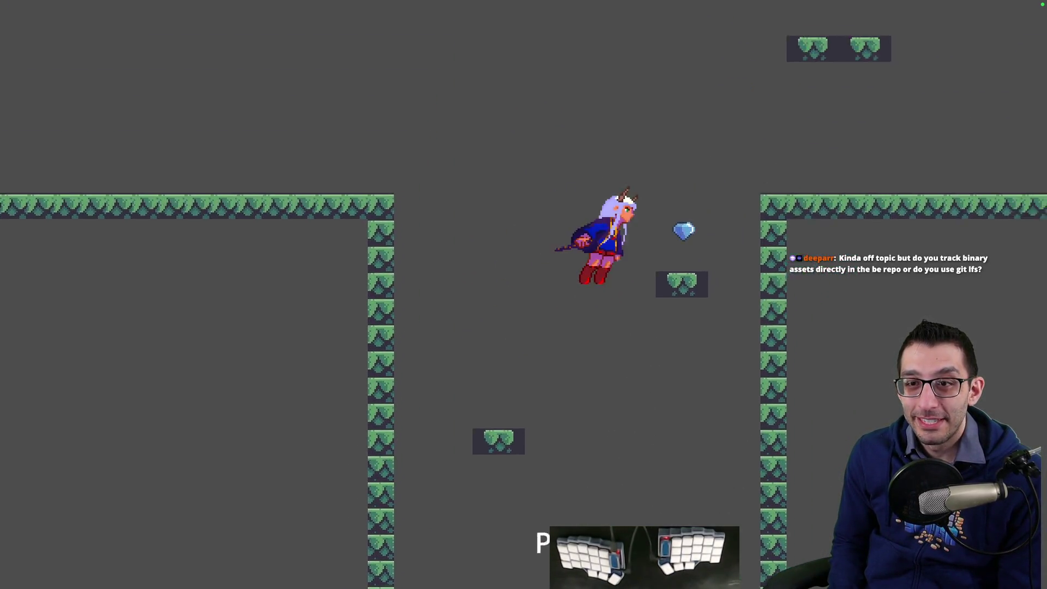
{"action": "key", "text": "a"}
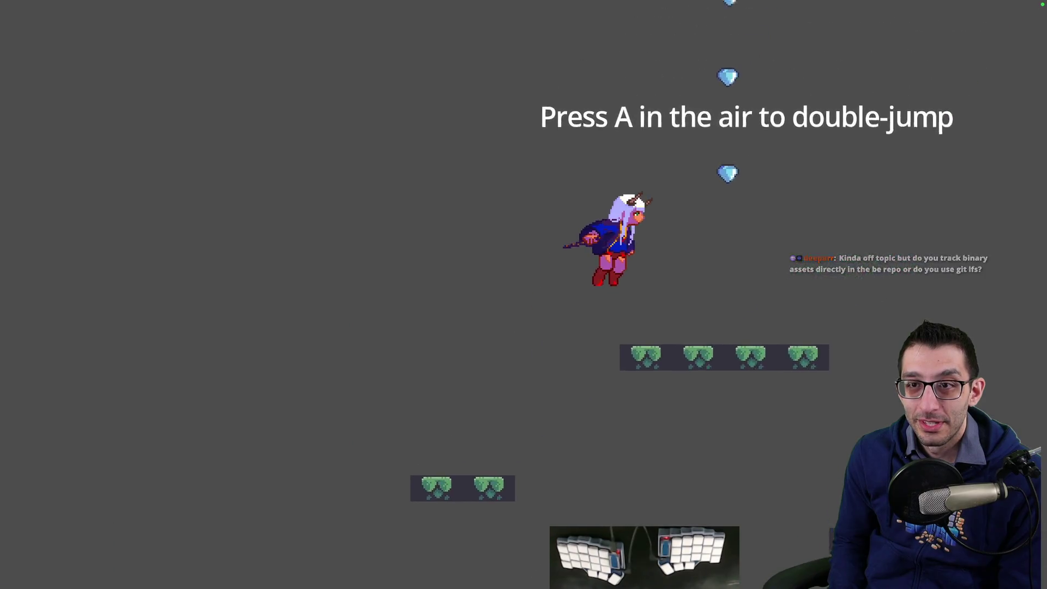
{"action": "key", "text": "a"}
{"action": "key", "text": "a"}
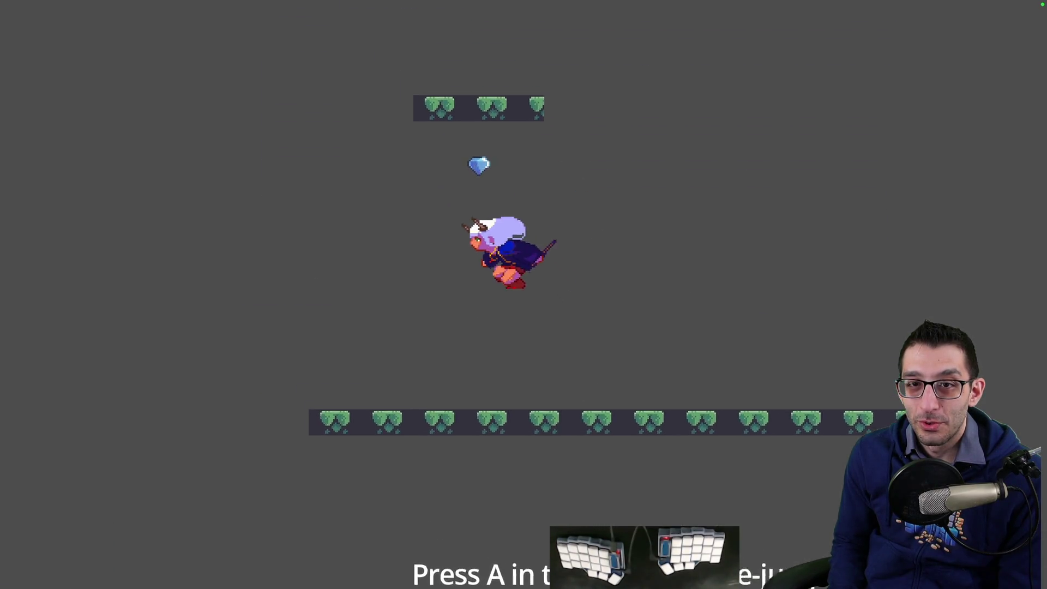
{"action": "key", "text": "a"}
{"action": "key", "text": "a"}
{"action": "key", "text": "a"}
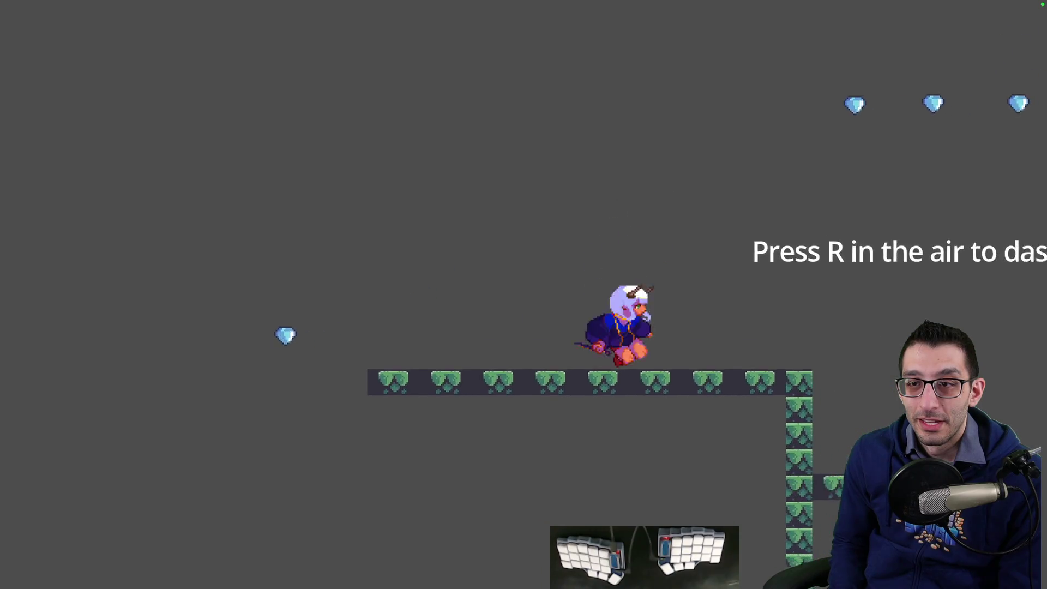
{"action": "key", "text": "a"}
{"action": "key", "text": "r"}
{"action": "key", "text": "a"}
{"action": "key", "text": "r"}
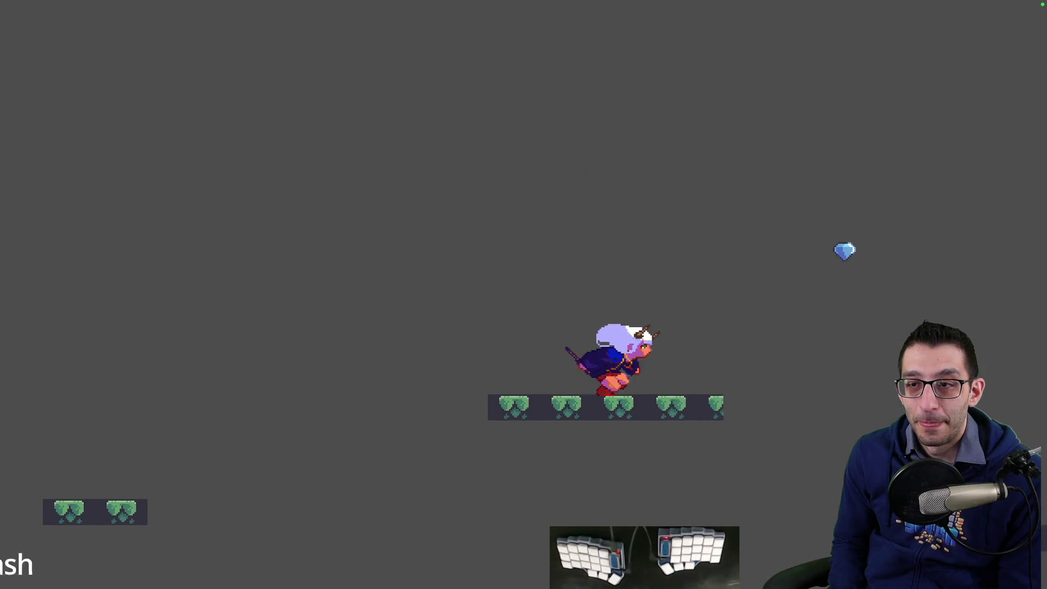
{"action": "key", "text": "a"}
{"action": "key", "text": "r"}
{"action": "key", "text": "a"}
{"action": "key", "text": "r"}
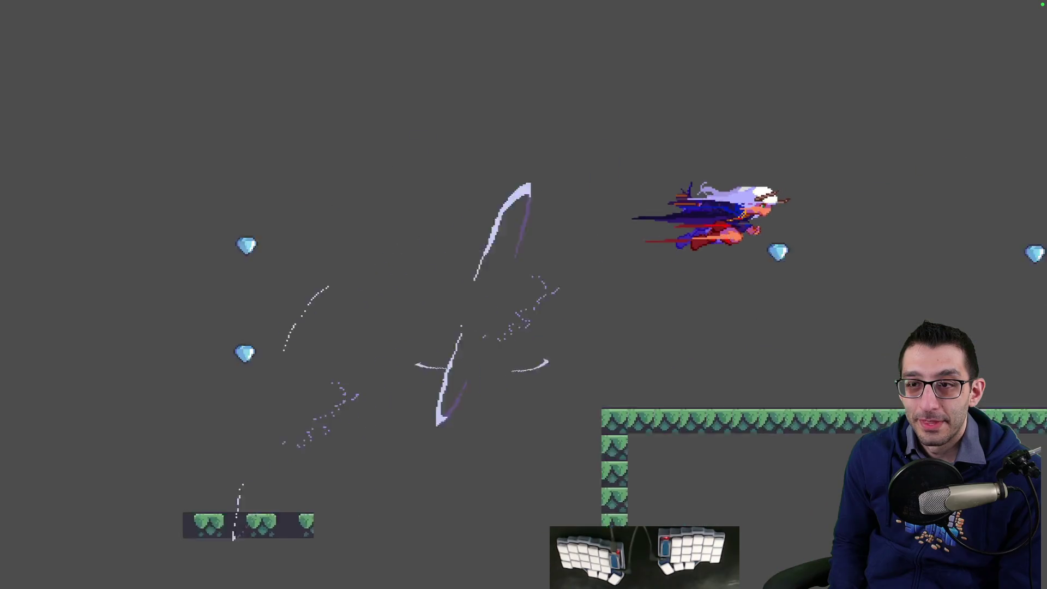
{"action": "key", "text": "a"}
{"action": "key", "text": "a"}
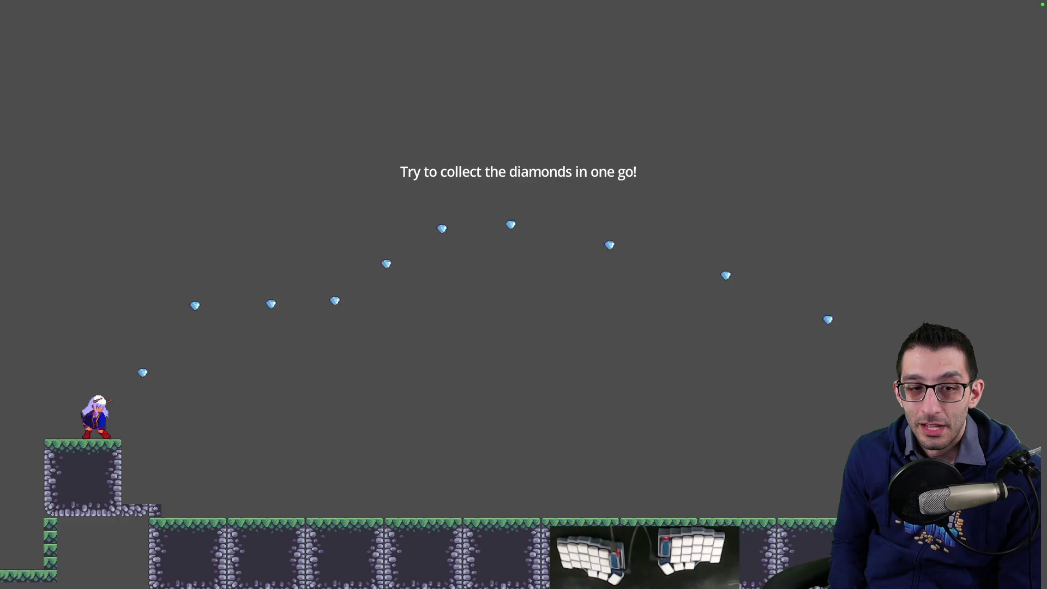
{"action": "key", "text": "a"}
{"action": "key", "text": "r"}
{"action": "key", "text": "a"}
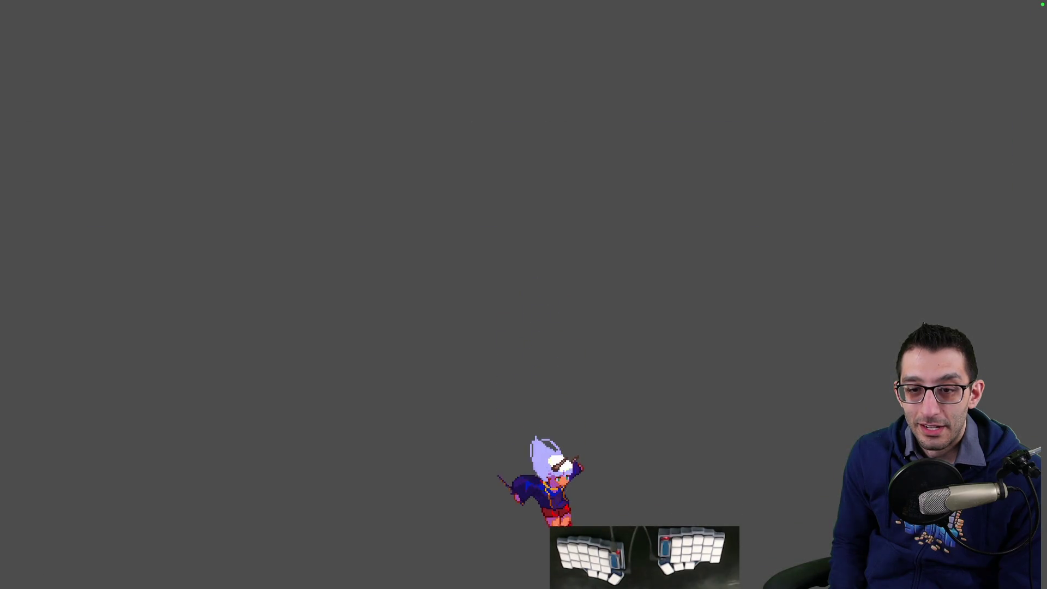
Climb past the wooden tower and stone platforms into the wooden door, then quit from the pause menu.
{"action": "key", "text": "Left"}
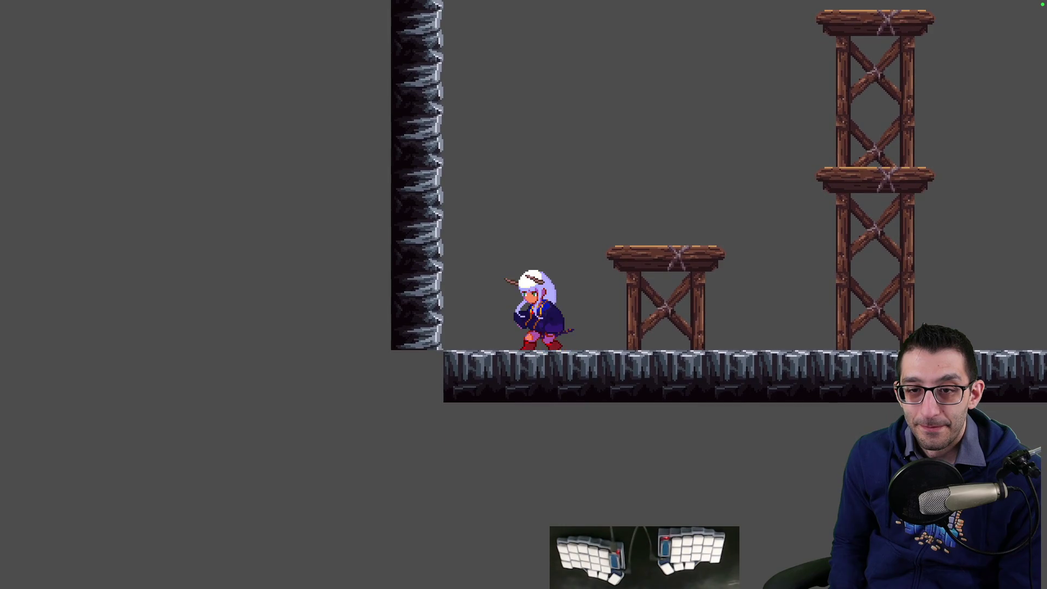
{"action": "key", "text": "Right"}
{"action": "key", "text": "space"}
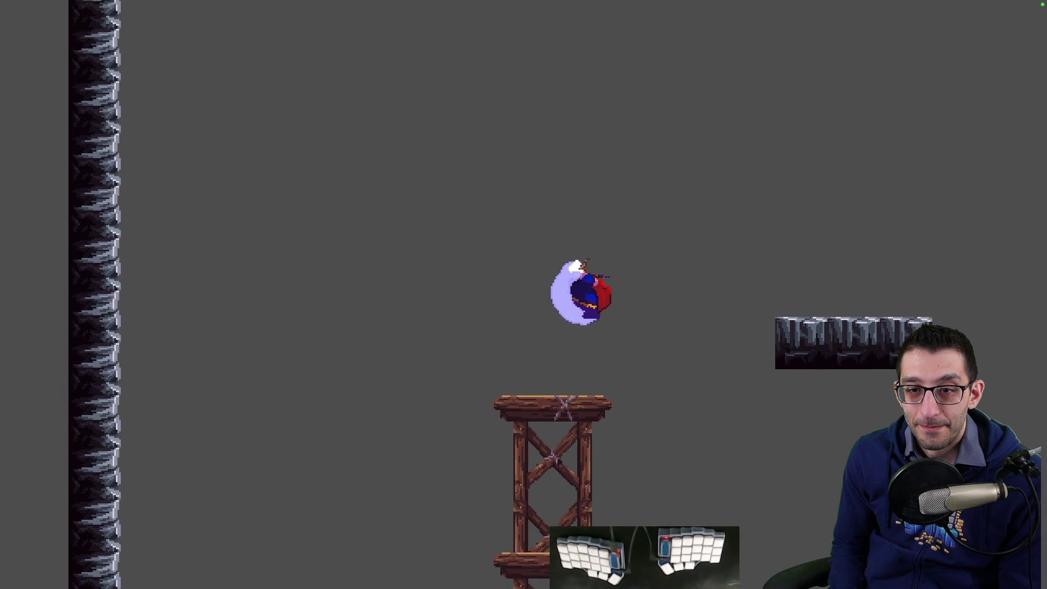
{"action": "key", "text": "shift"}
{"action": "key", "text": "space"}
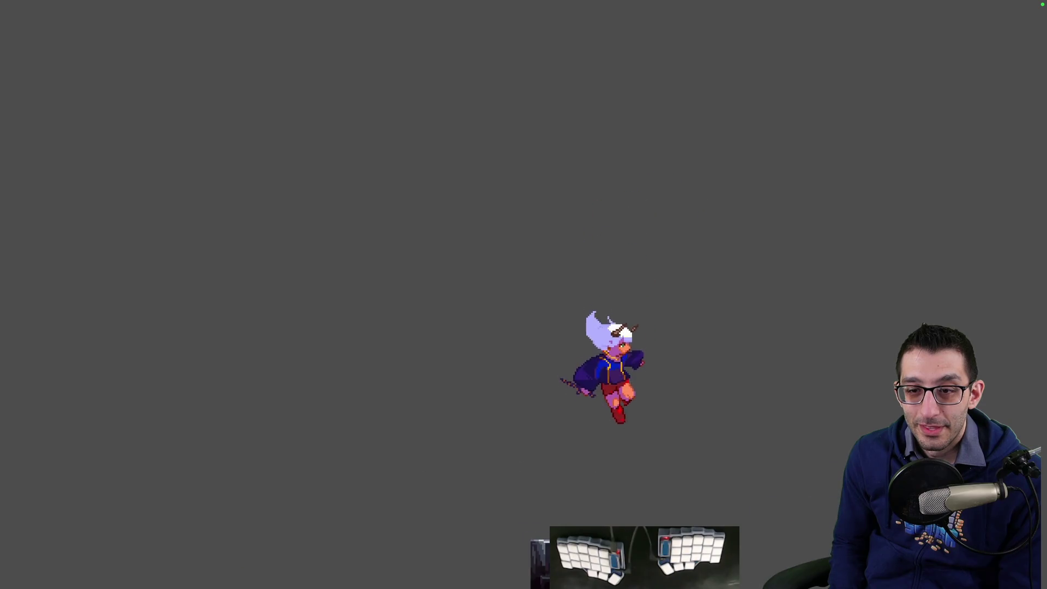
{"action": "key", "text": "shift"}
{"action": "key", "text": "space"}
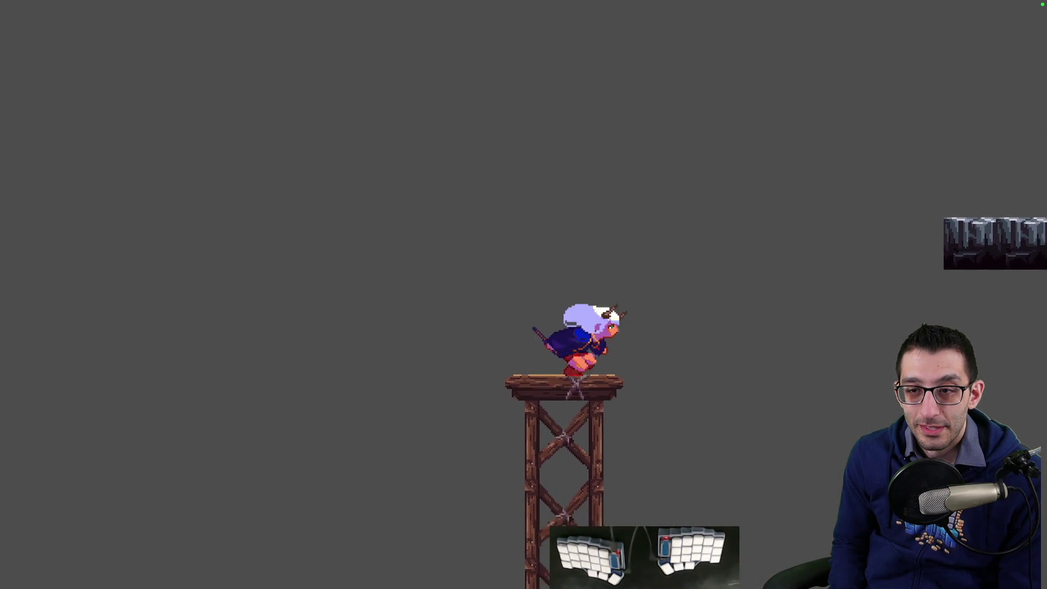
{"action": "key", "text": "shift"}
{"action": "key", "text": "space"}
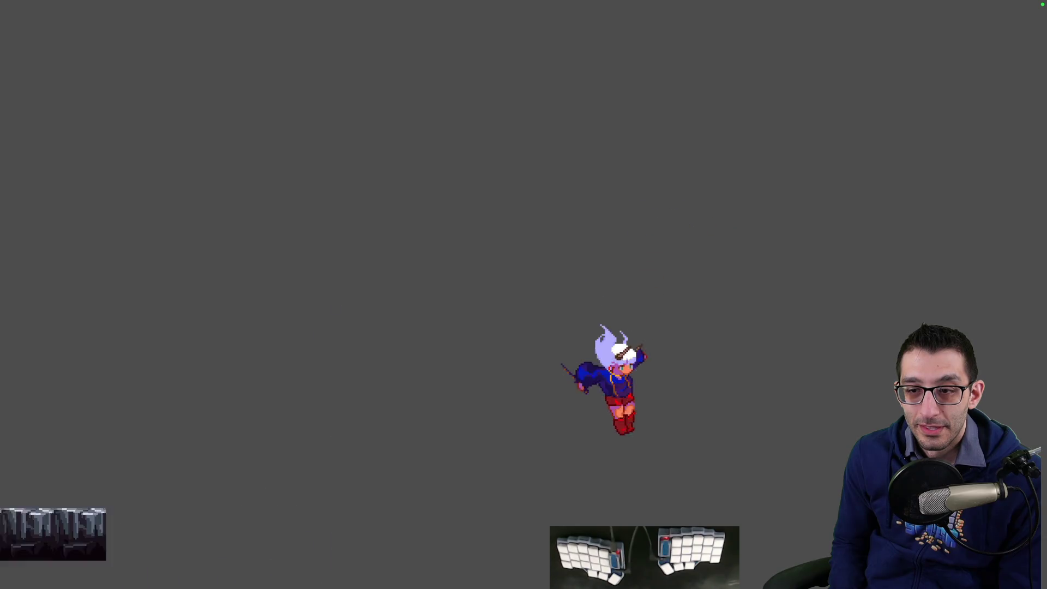
{"action": "key", "text": "space"}
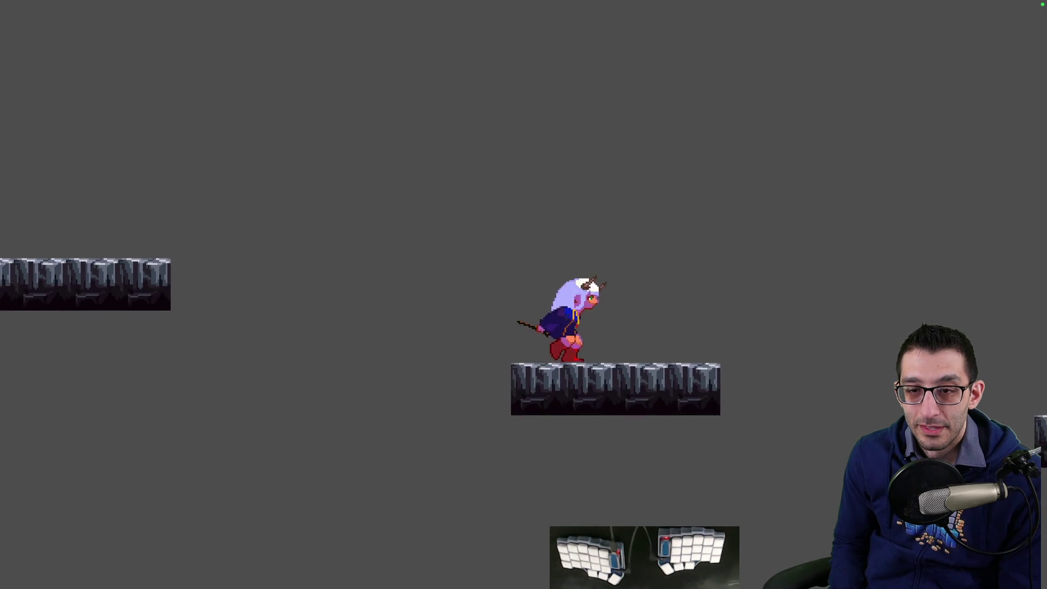
{"action": "key", "text": "space"}
{"action": "key", "text": "space"}
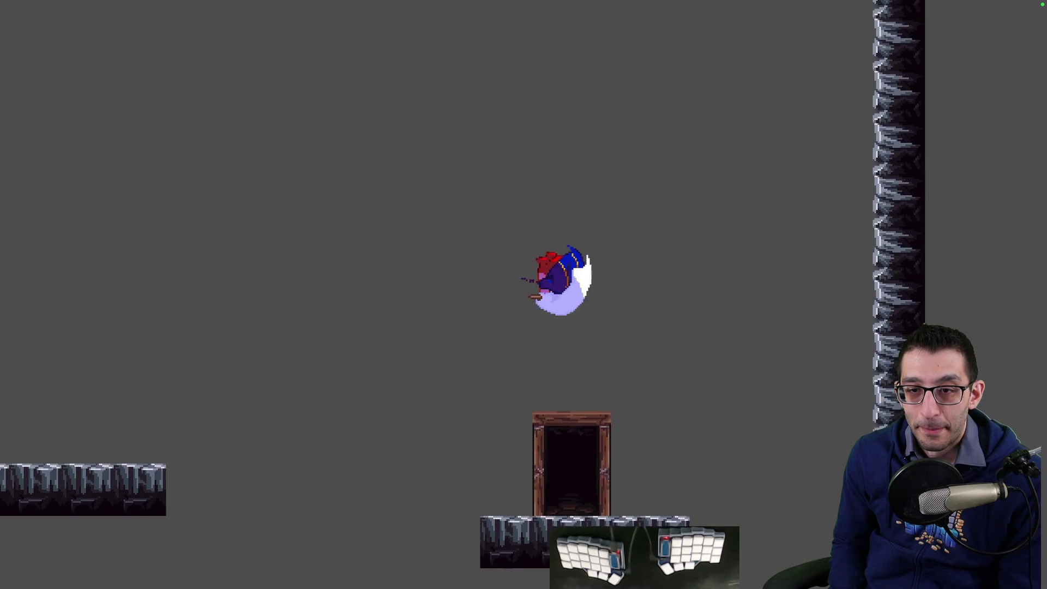
{"action": "key", "text": "Up"}
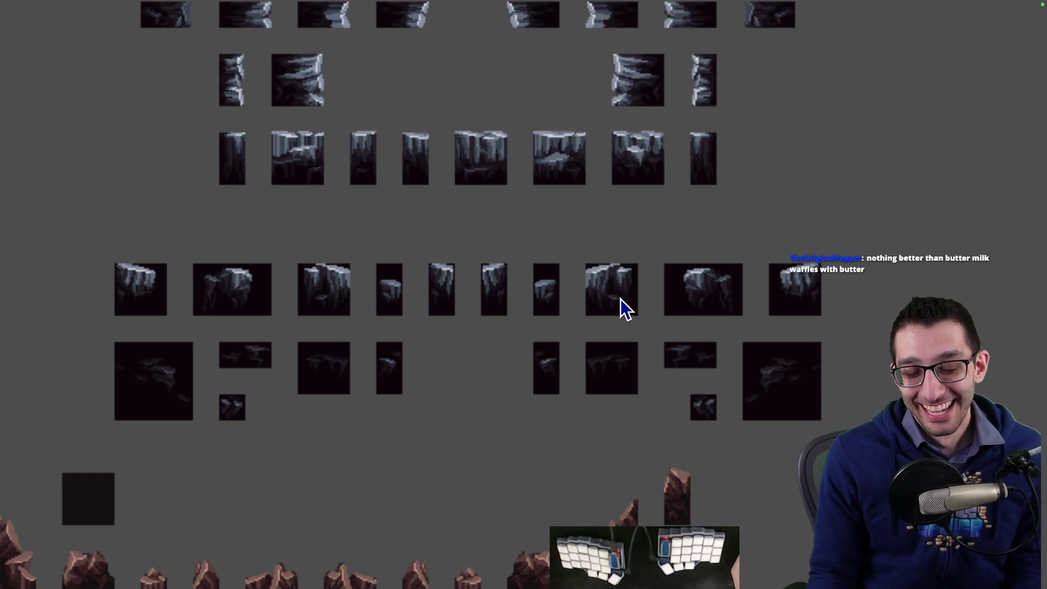
{"action": "key", "text": "Escape"}
{"action": "left_click", "coordinate": [567, 431]}
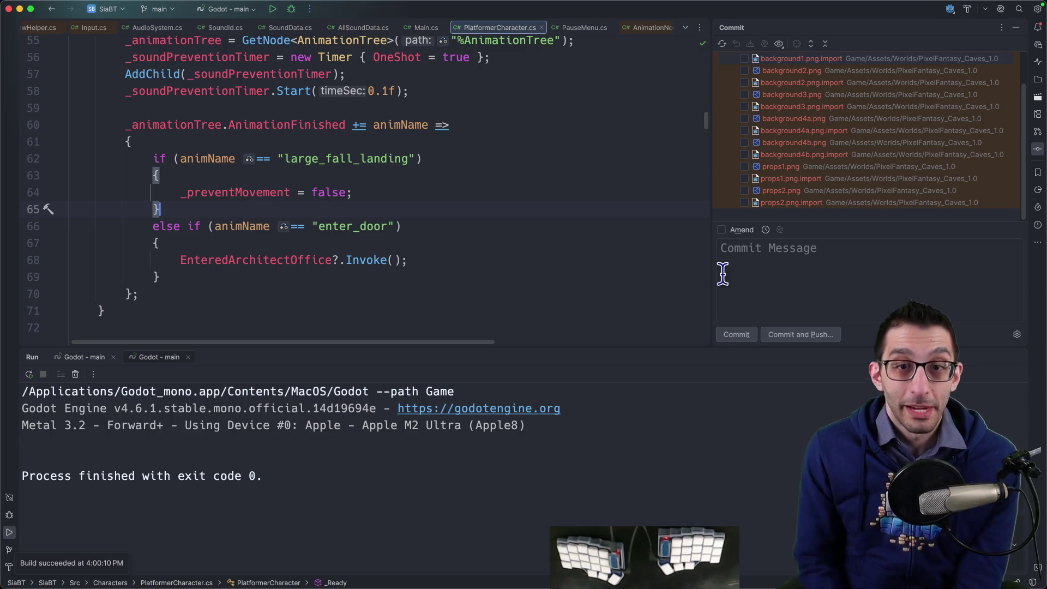
Open Audacity from the dock and close it again, answering its save prompt.
{"action": "mouse_move", "coordinate": [698, 557]}
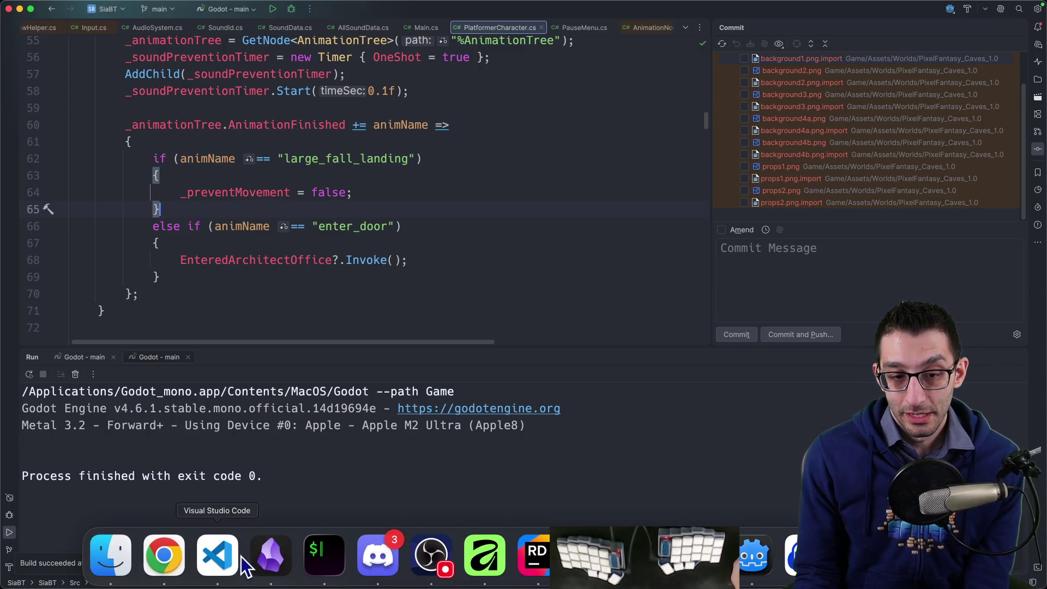
{"action": "left_click", "coordinate": [785, 562]}
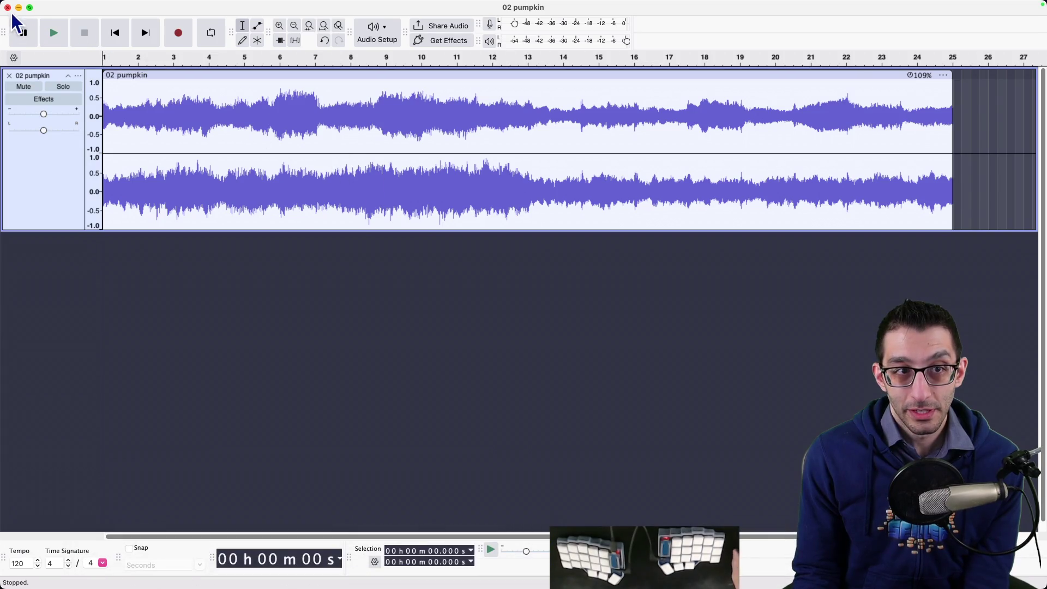
{"action": "left_click", "coordinate": [7, 8]}
{"action": "left_click", "coordinate": [505, 223]}
Switch to Chrome and open the SiaBT game design document tab.
{"action": "mouse_move", "coordinate": [218, 579]}
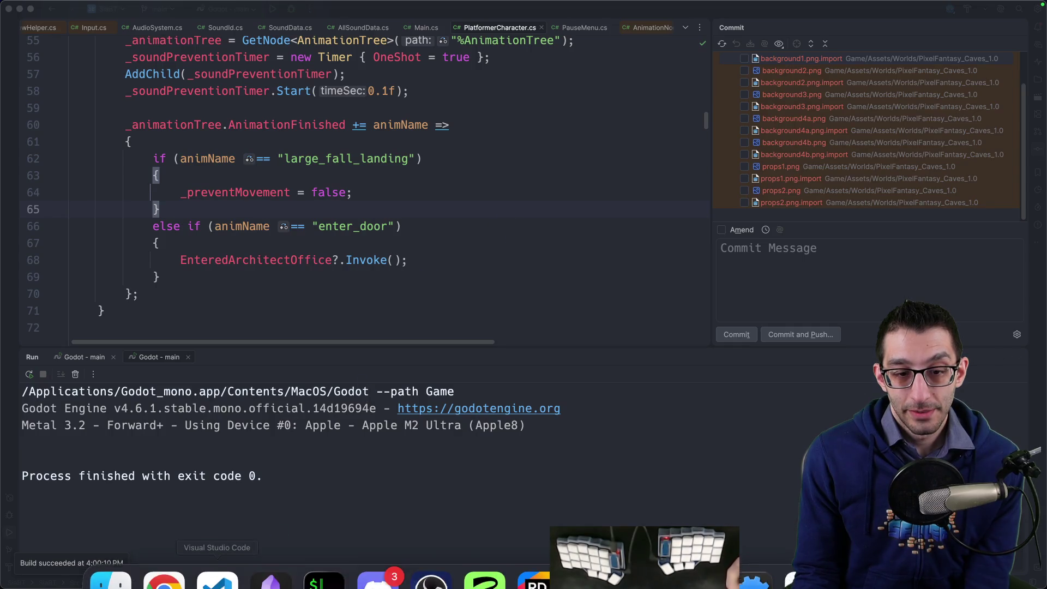
{"action": "left_click", "coordinate": [164, 581]}
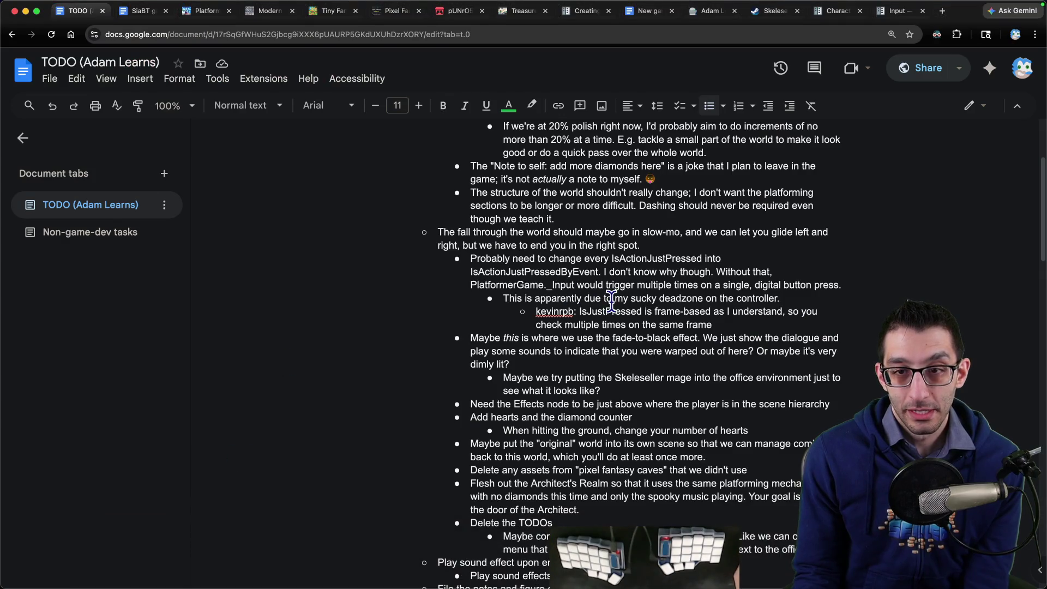
{"action": "scroll", "coordinate": [612, 300], "scroll_direction": "up", "scroll_amount": 3}
{"action": "left_click", "coordinate": [139, 11]}
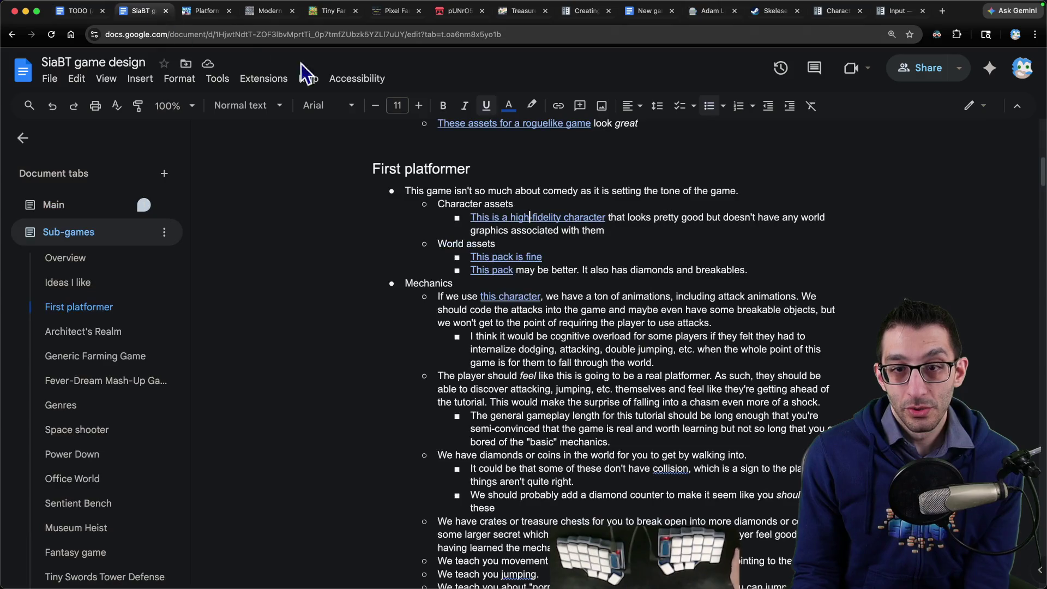
Open the Opening of the game tab and review the title-screen, naming and platforming-world bullets.
{"action": "scroll", "coordinate": [89, 375], "scroll_direction": "down", "scroll_amount": 4}
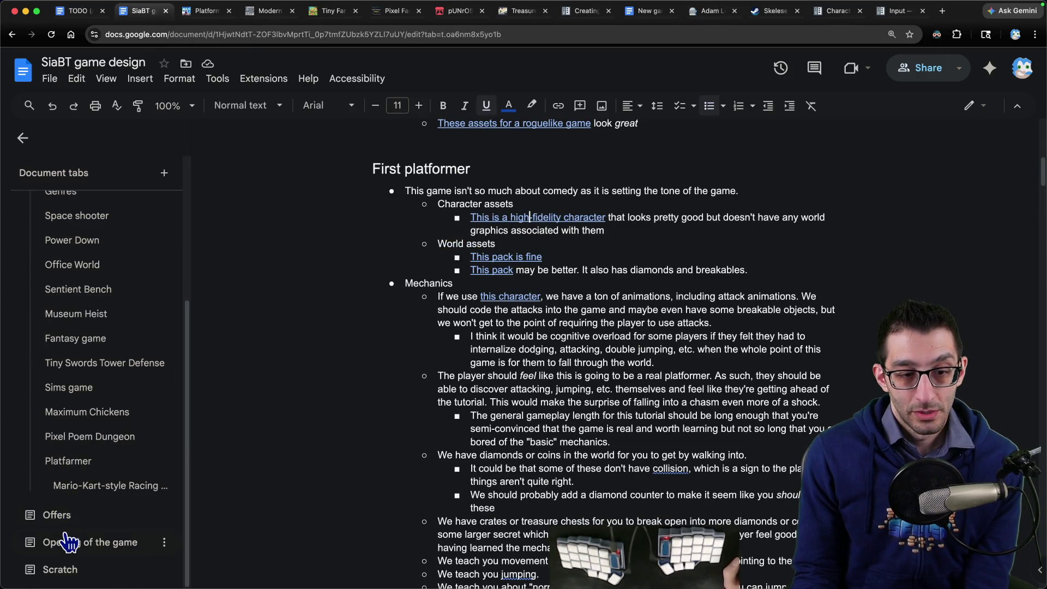
{"action": "left_click", "coordinate": [68, 542]}
{"action": "scroll", "coordinate": [350, 335], "scroll_direction": "up", "scroll_amount": 8}
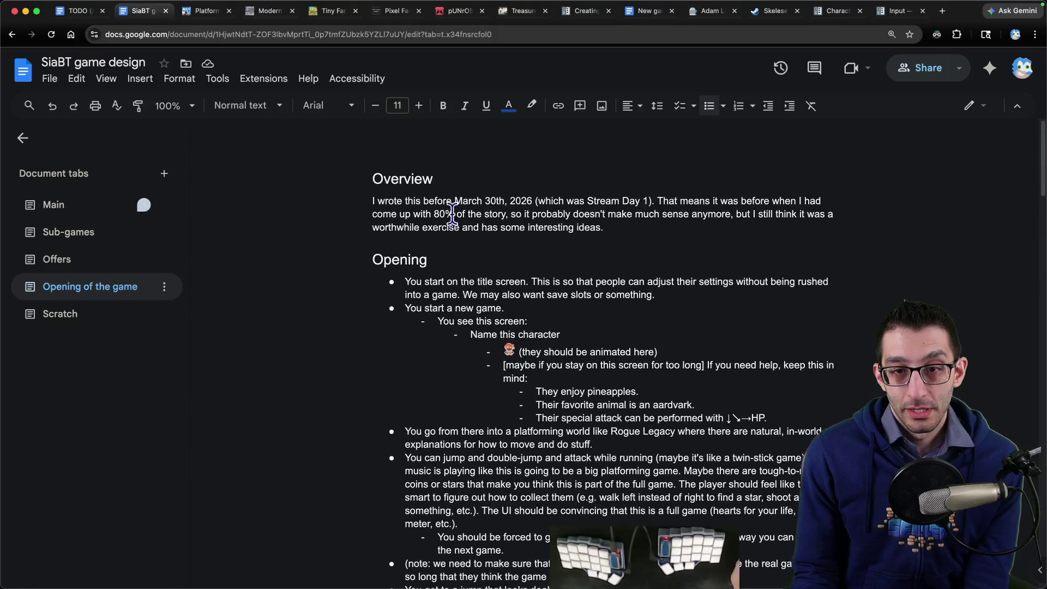
{"action": "scroll", "coordinate": [453, 214], "scroll_direction": "down", "scroll_amount": 3}
{"action": "left_click_drag", "start_coordinate": [405, 183], "coordinate": [693, 196]}
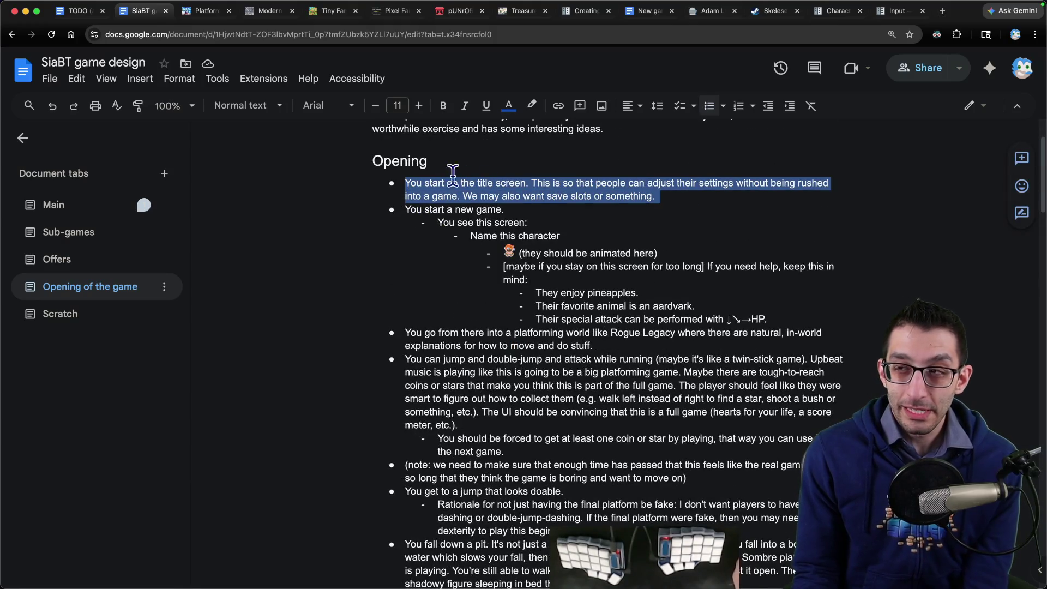
{"action": "left_click_drag", "start_coordinate": [420, 178], "coordinate": [642, 199]}
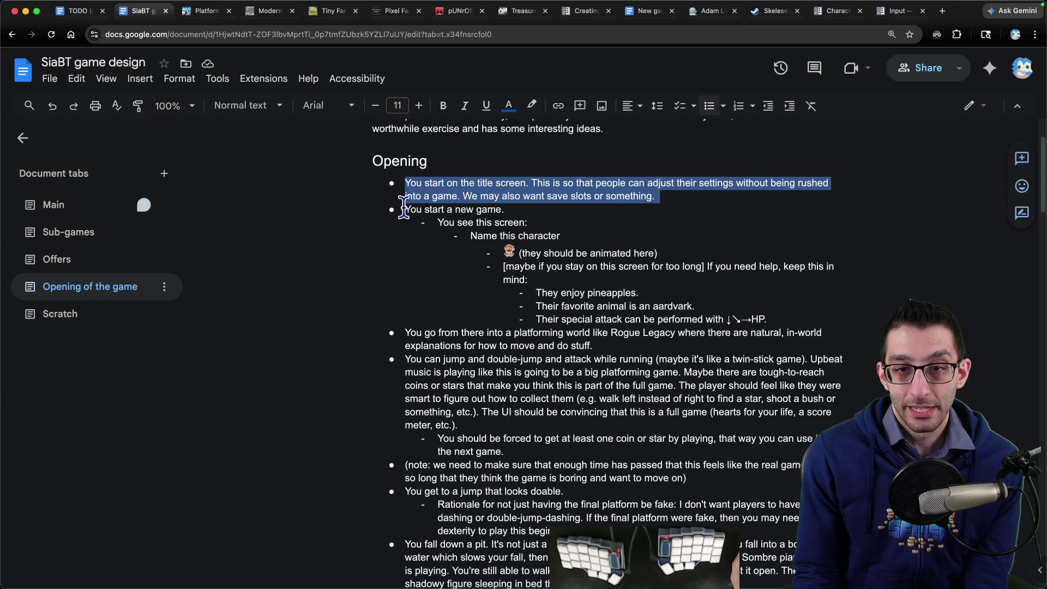
{"action": "left_click_drag", "start_coordinate": [404, 209], "coordinate": [516, 212]}
{"action": "mouse_move", "coordinate": [467, 236]}
{"action": "left_mouse_down"}
{"action": "mouse_move", "coordinate": [785, 334]}
{"action": "mouse_move", "coordinate": [541, 333]}
{"action": "left_mouse_up"}
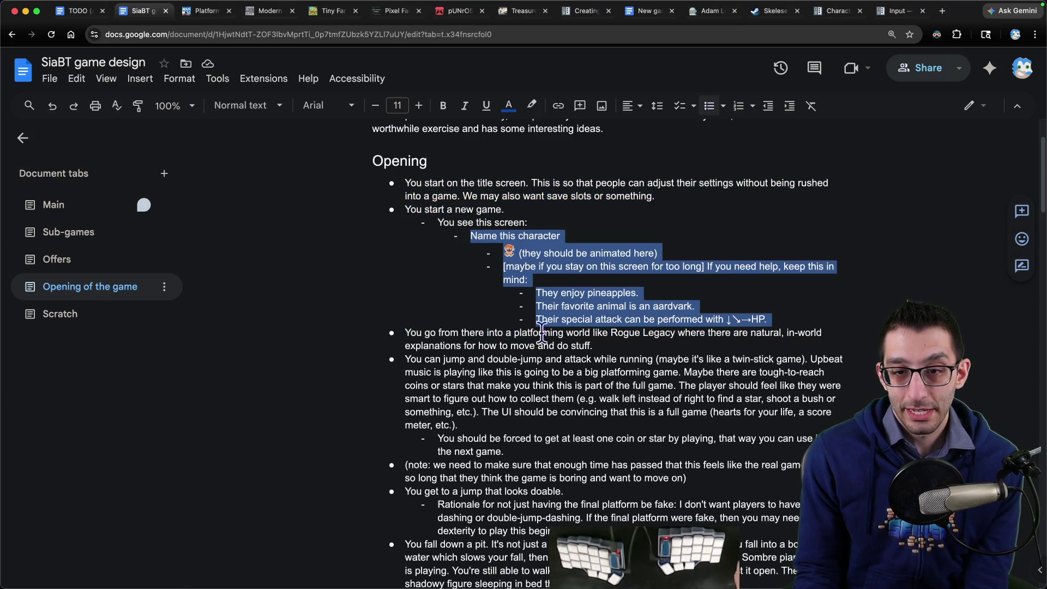
{"action": "left_click_drag", "start_coordinate": [401, 332], "coordinate": [701, 343]}
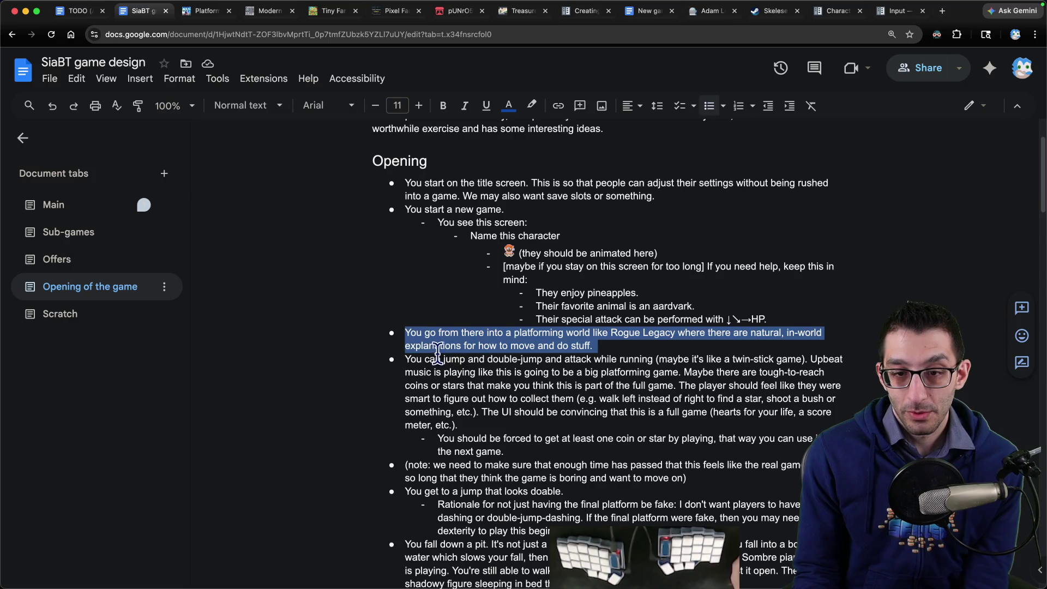
Review the pit scene's music and dialogue notes down to the It speaks line.
{"action": "scroll", "coordinate": [438, 351], "scroll_direction": "down", "scroll_amount": 1}
{"action": "mouse_move", "coordinate": [404, 339]}
{"action": "left_mouse_down"}
{"action": "mouse_move", "coordinate": [458, 406]}
{"action": "mouse_move", "coordinate": [673, 423]}
{"action": "left_mouse_up"}
{"action": "scroll", "coordinate": [673, 423], "scroll_direction": "down", "scroll_amount": 3}
{"action": "left_click_drag", "start_coordinate": [404, 390], "coordinate": [590, 390]}
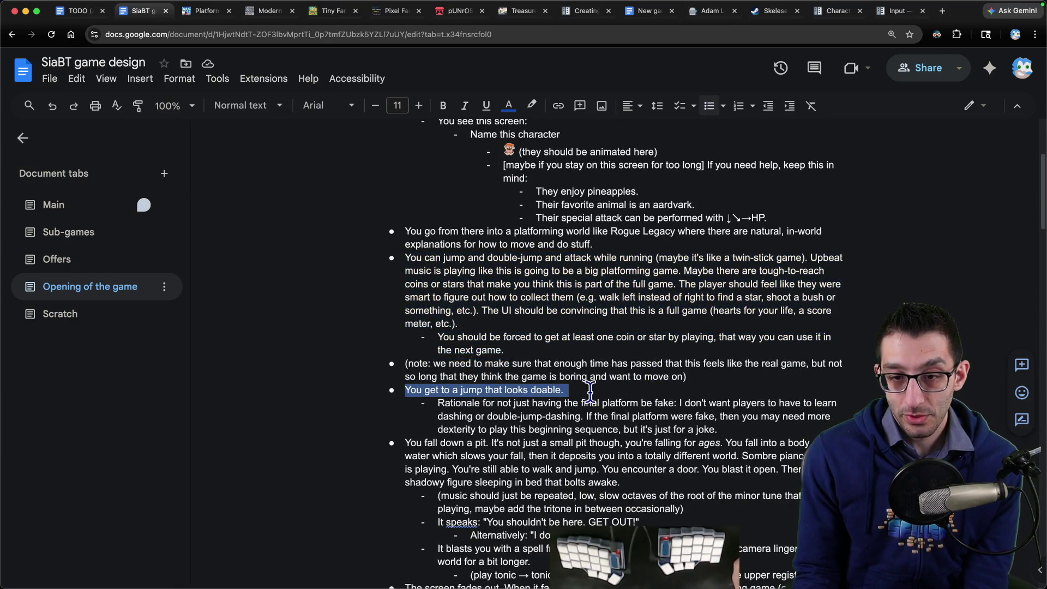
{"action": "scroll", "coordinate": [590, 390], "scroll_direction": "down", "scroll_amount": 1}
{"action": "mouse_move", "coordinate": [437, 407]}
{"action": "left_mouse_down"}
{"action": "mouse_move", "coordinate": [546, 423]}
{"action": "mouse_move", "coordinate": [622, 459]}
{"action": "left_mouse_up"}
{"action": "scroll", "coordinate": [682, 424], "scroll_direction": "down", "scroll_amount": 7}
{"action": "scroll", "coordinate": [638, 385], "scroll_direction": "up", "scroll_amount": 2}
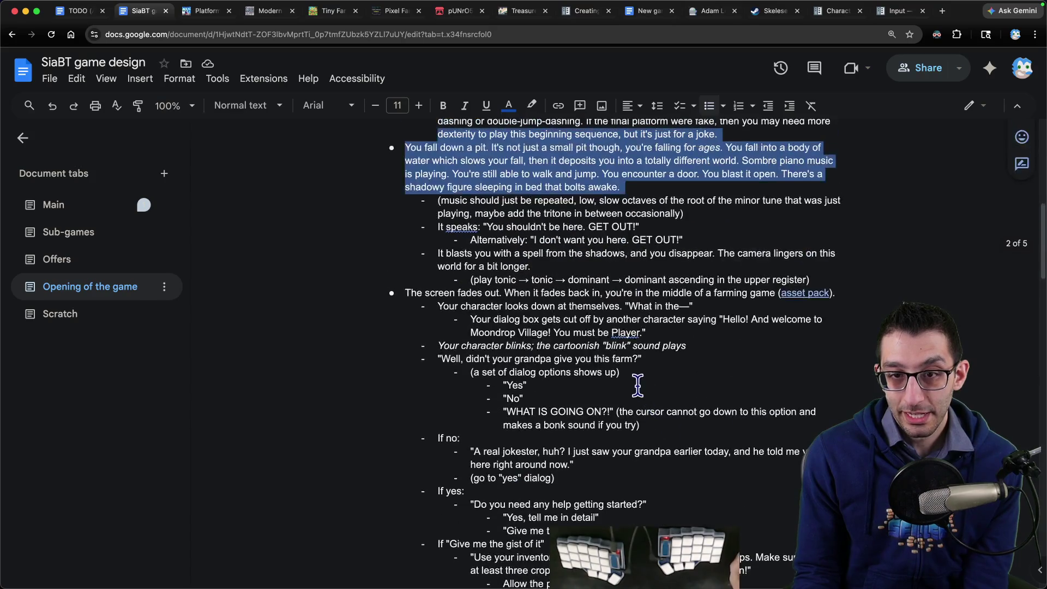
{"action": "scroll", "coordinate": [509, 250], "scroll_direction": "up", "scroll_amount": 1}
{"action": "left_click_drag", "start_coordinate": [431, 215], "coordinate": [823, 297]}
{"action": "scroll", "coordinate": [695, 295], "scroll_direction": "down", "scroll_amount": 10}
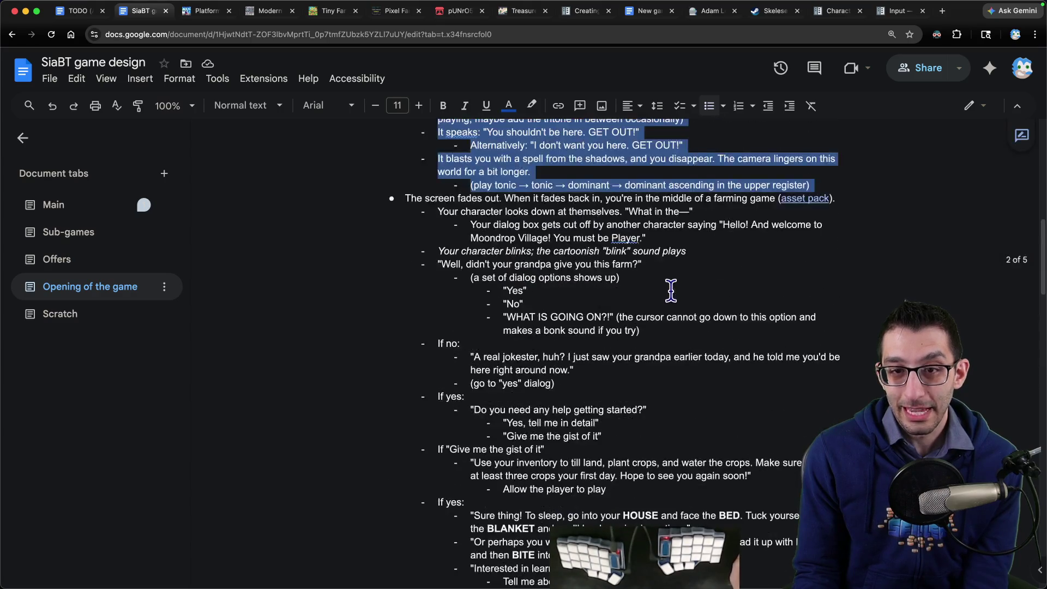
{"action": "scroll", "coordinate": [671, 289], "scroll_direction": "up", "scroll_amount": 20}
{"action": "scroll", "coordinate": [480, 237], "scroll_direction": "down", "scroll_amount": 1}
{"action": "left_click_drag", "start_coordinate": [405, 163], "coordinate": [595, 405]}
{"action": "scroll", "coordinate": [458, 237], "scroll_direction": "down", "scroll_amount": 4}
{"action": "scroll", "coordinate": [538, 324], "scroll_direction": "down", "scroll_amount": 4}
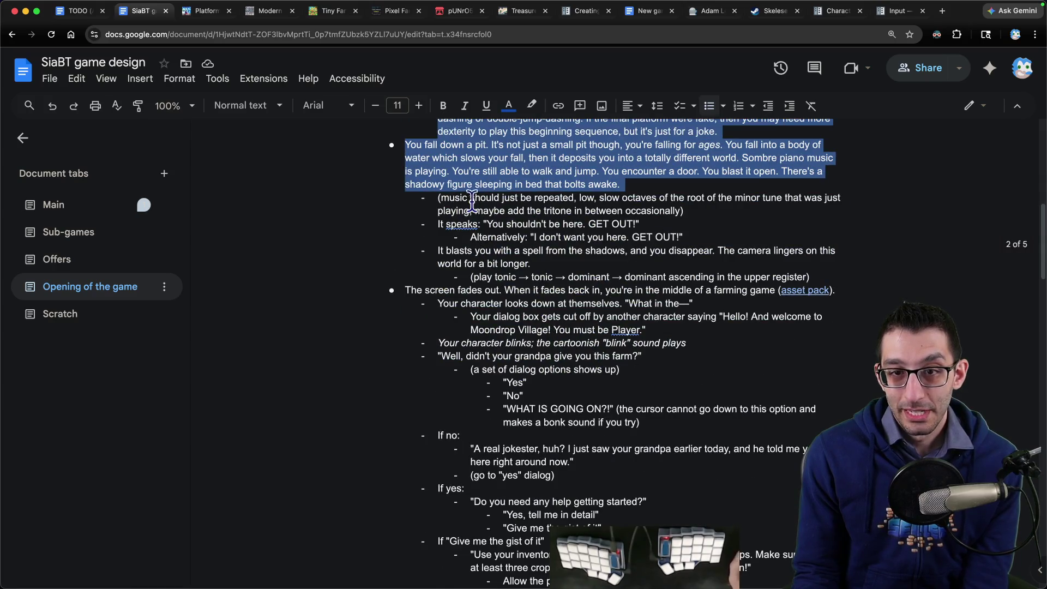
{"action": "mouse_move", "coordinate": [436, 223]}
{"action": "left_mouse_down"}
{"action": "mouse_move", "coordinate": [663, 223]}
{"action": "mouse_move", "coordinate": [402, 241]}
{"action": "mouse_move", "coordinate": [813, 225]}
{"action": "left_mouse_up"}
Add a nested bullet "You don't belong here. GET OUT!" under the Alternatively line.
{"action": "left_click", "coordinate": [729, 234]}
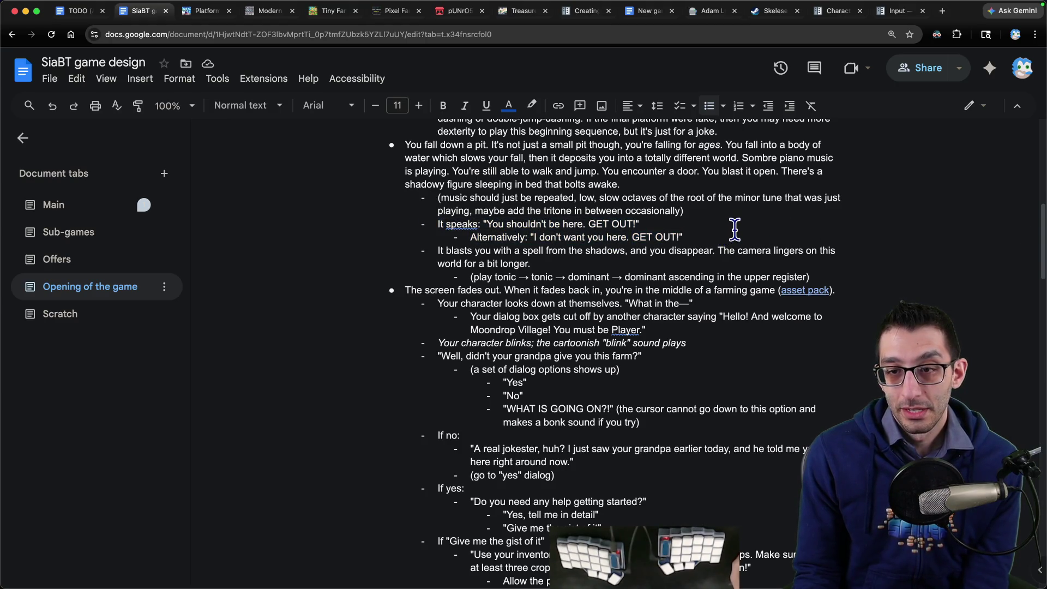
{"action": "key", "text": "Return"}
{"action": "key", "text": "Tab"}
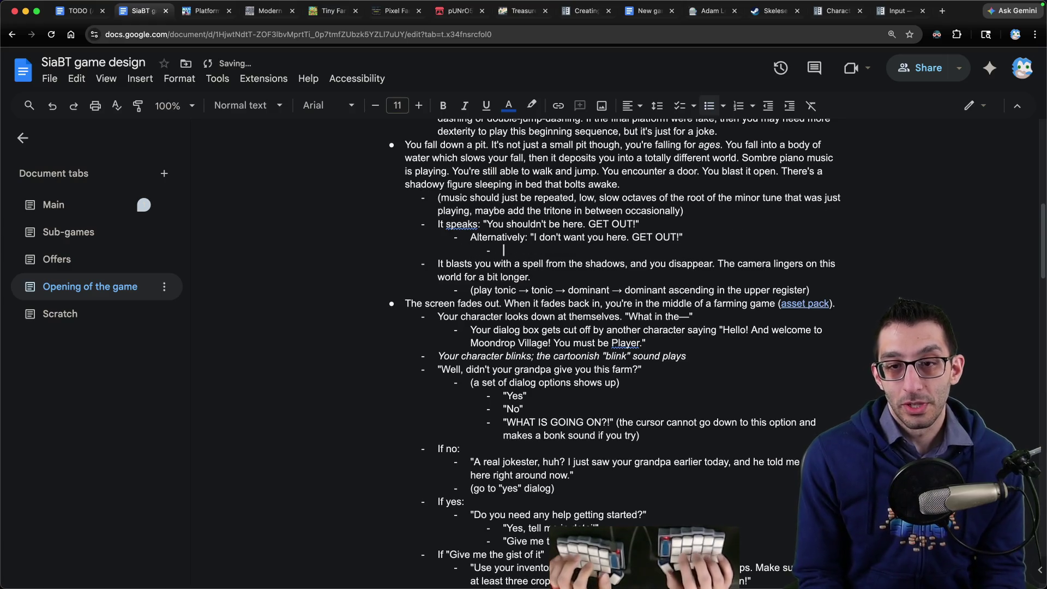
{"action": "type", "text": "\"You don"}
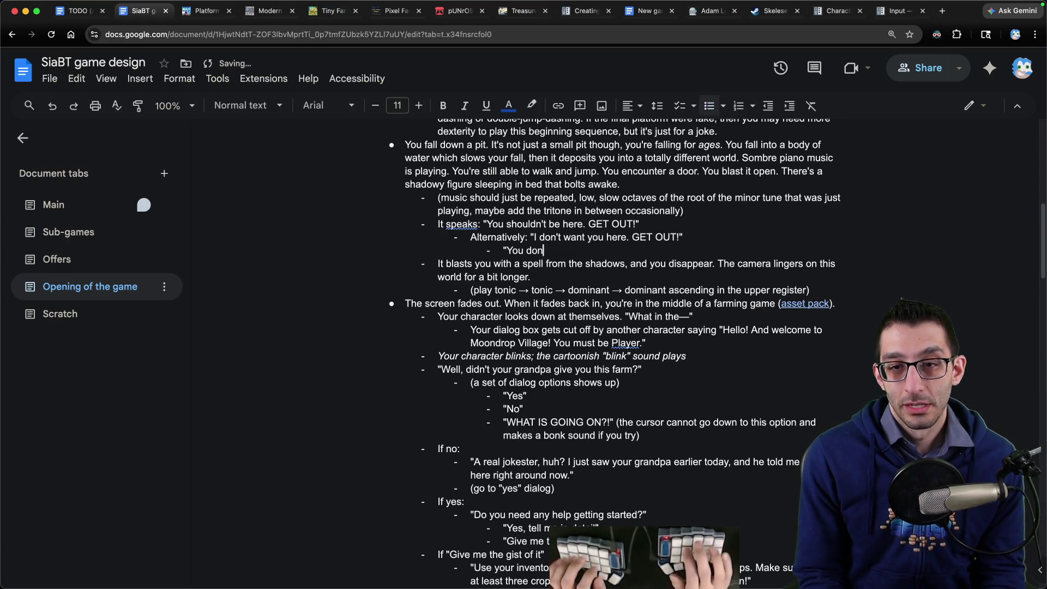
{"action": "type", "text": "'t belong here. GE"}
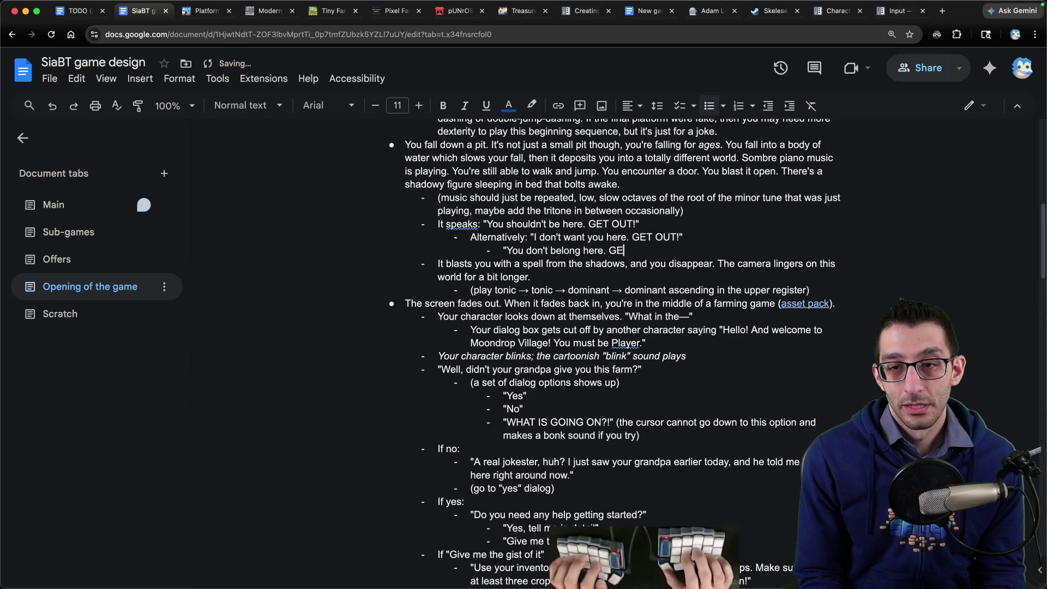
{"action": "type", "text": "T OUT!"}
{"action": "type", "text": "Alternatively"}
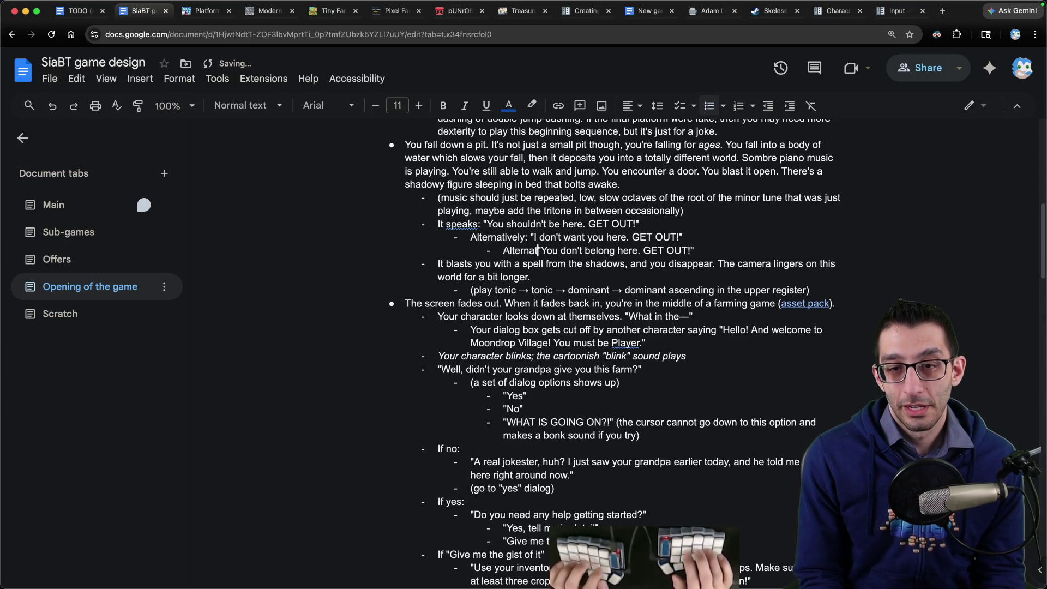
{"action": "type", "text": ":"}
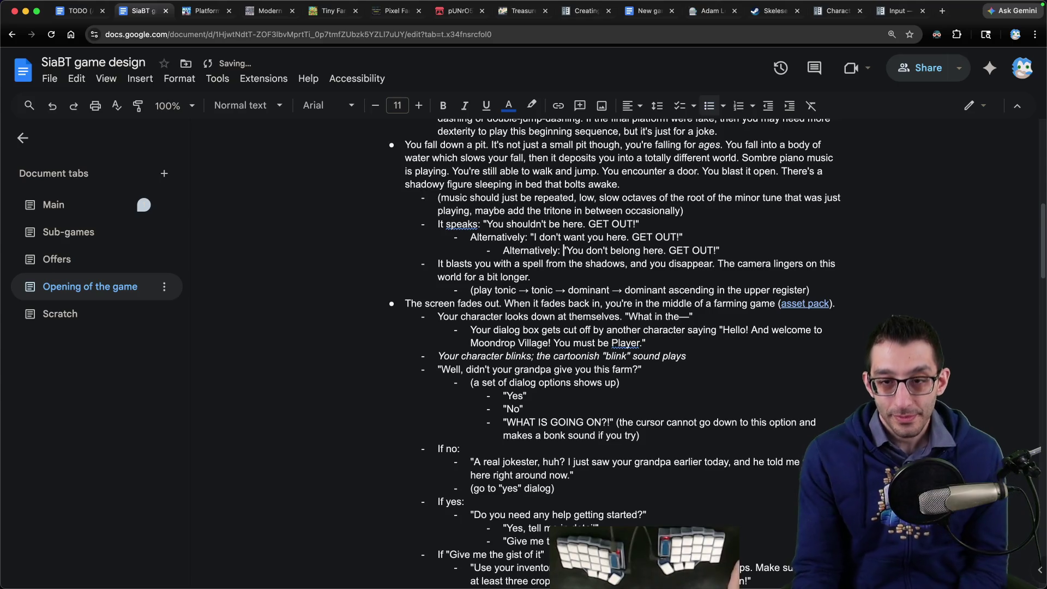
Review the shadowy spell and farming-scene lines, check the Tiny Farm asset page, then open TODO.
{"action": "left_click_drag", "start_coordinate": [452, 264], "coordinate": [531, 277]}
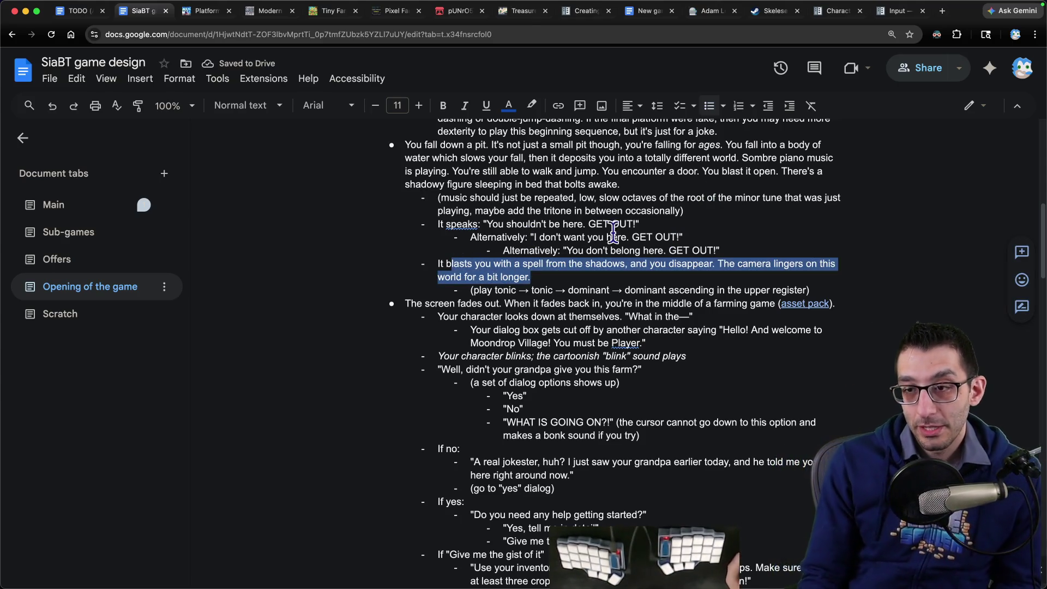
{"action": "triple_click", "coordinate": [520, 271]}
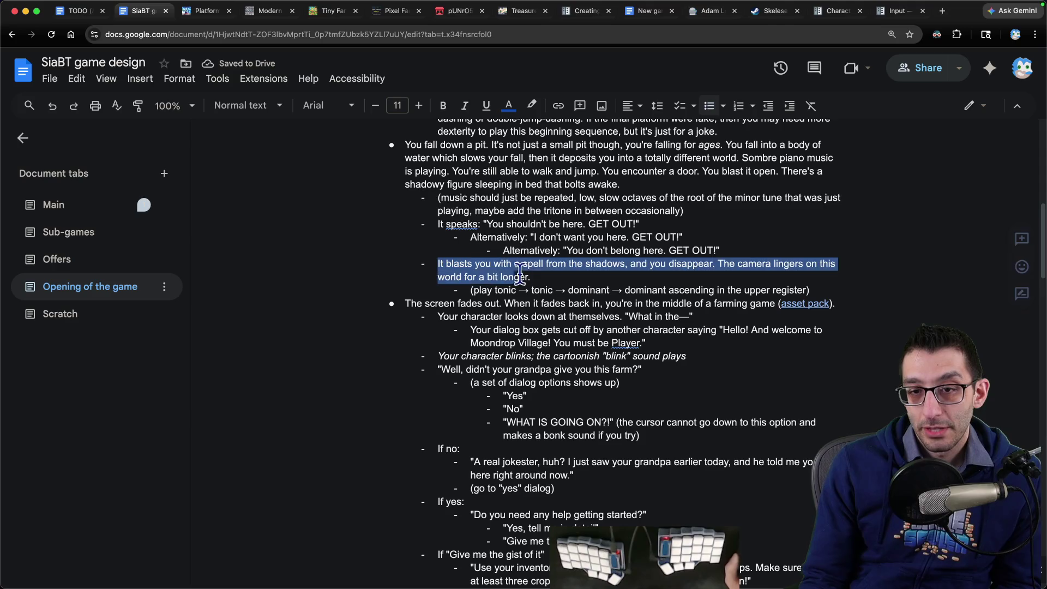
{"action": "mouse_move", "coordinate": [430, 303]}
{"action": "left_mouse_down"}
{"action": "mouse_move", "coordinate": [636, 303]}
{"action": "mouse_move", "coordinate": [661, 404]}
{"action": "left_mouse_up"}
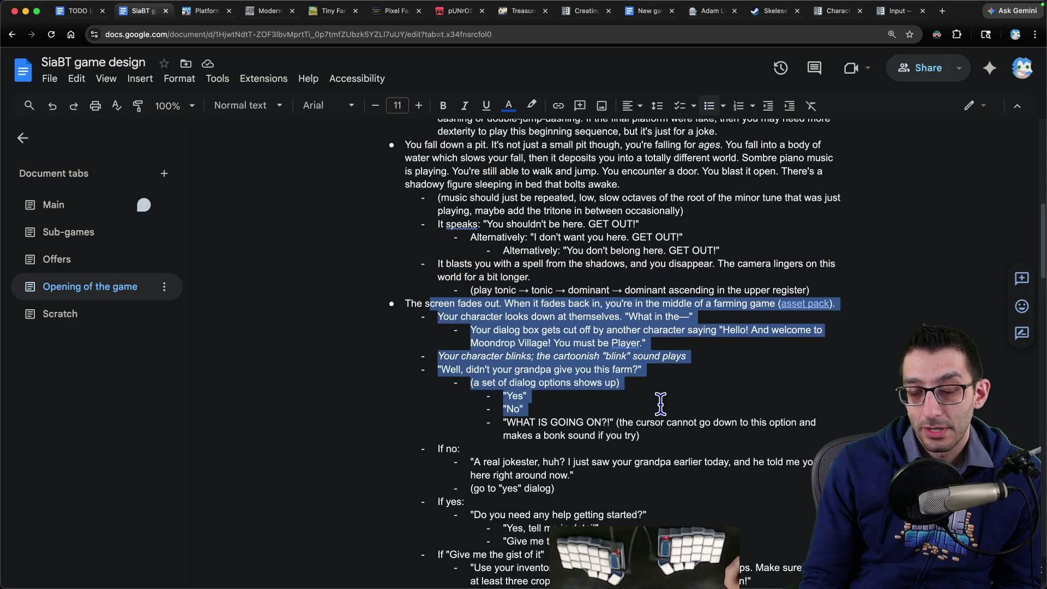
{"action": "left_click", "coordinate": [320, 16]}
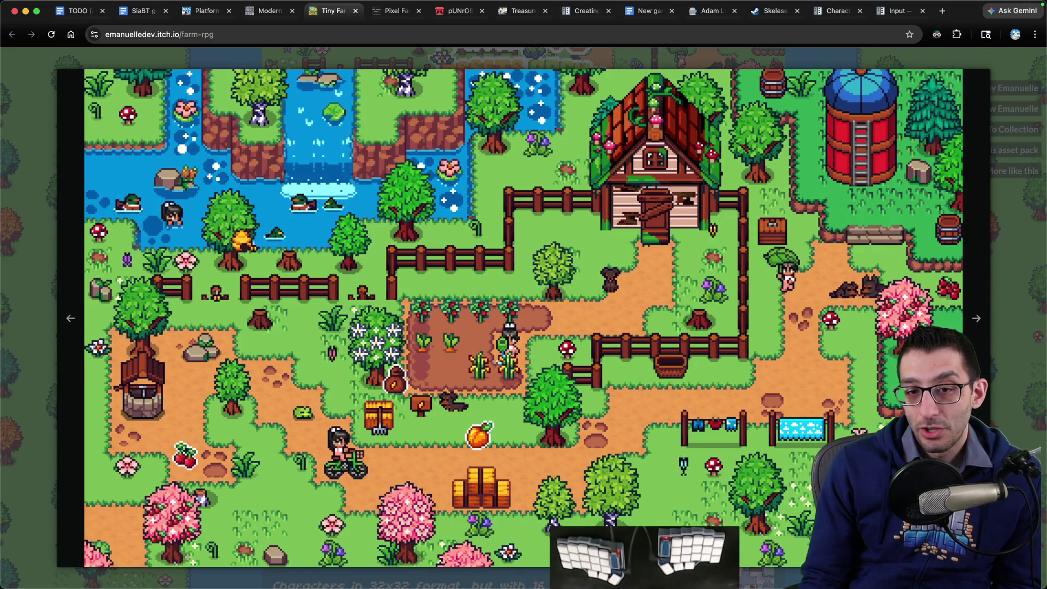
{"action": "left_click", "coordinate": [66, 12]}
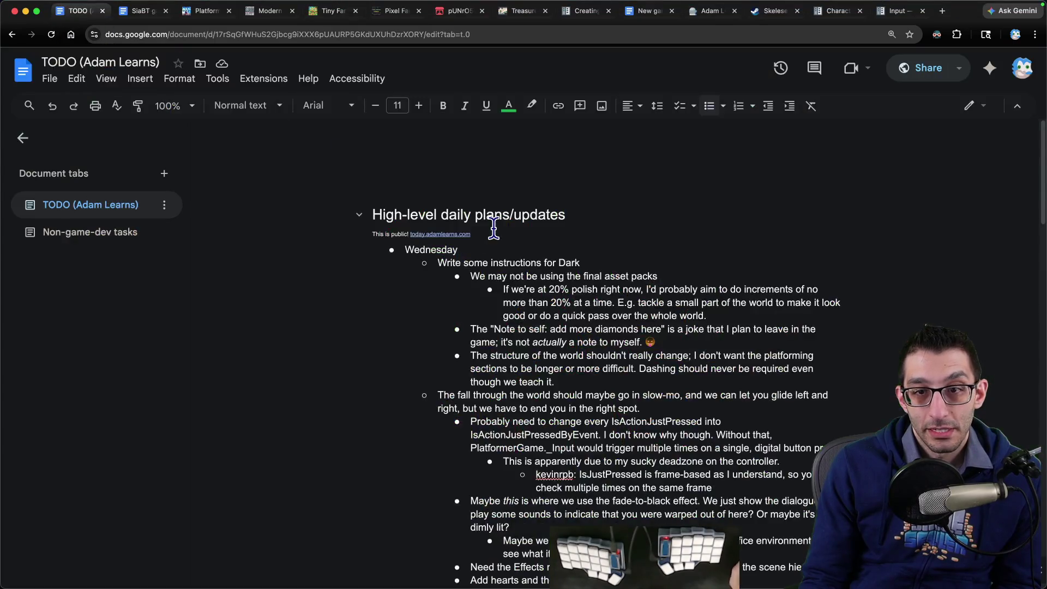
Delete Wednesday's 'File the notes and figure out Rider changes' item, then open the Journal spreadsheet in a new tab.
{"action": "scroll", "coordinate": [676, 289], "scroll_direction": "down", "scroll_amount": 4}
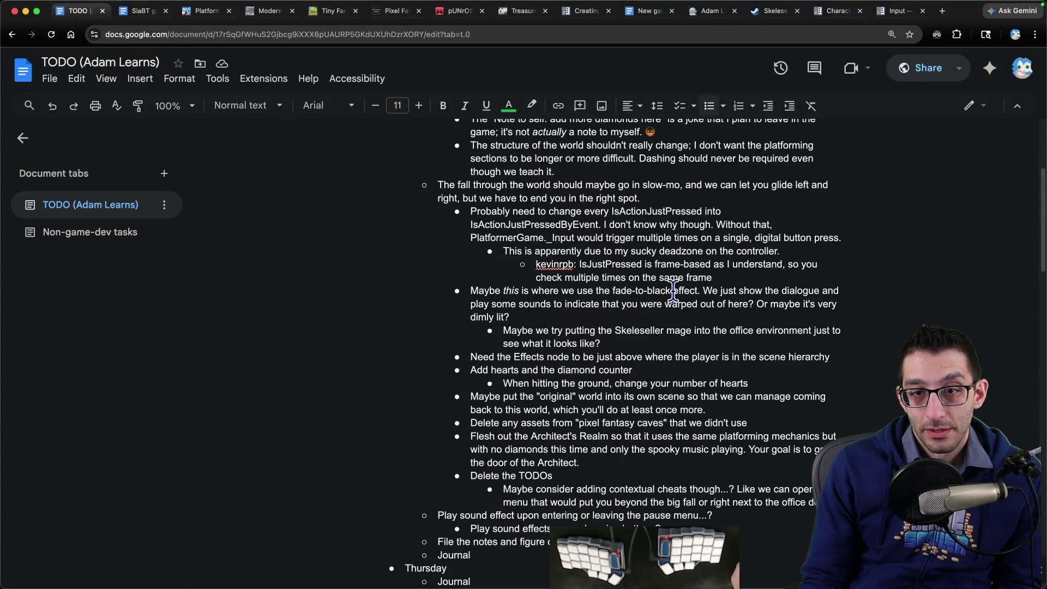
{"action": "scroll", "coordinate": [674, 291], "scroll_direction": "down", "scroll_amount": 2}
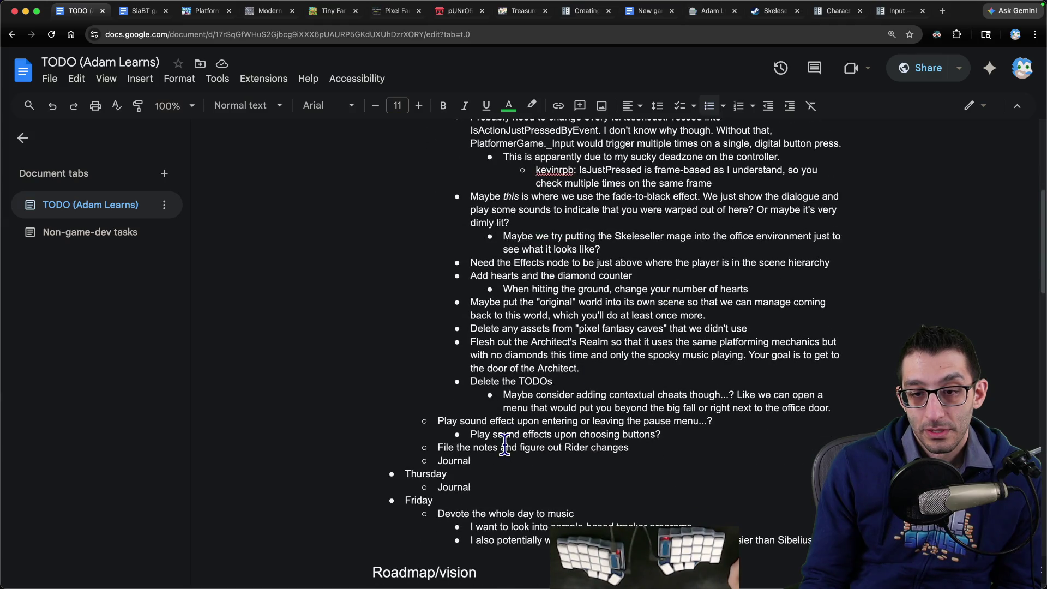
{"action": "triple_click", "coordinate": [504, 447]}
{"action": "key", "text": "BackSpace"}
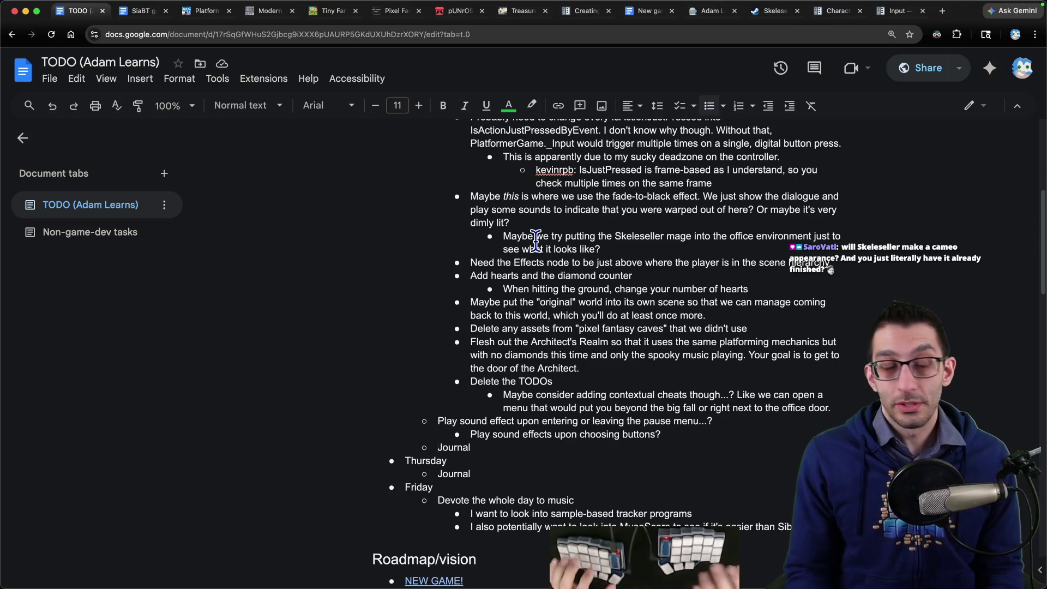
{"action": "key", "text": "super+t"}
{"action": "key", "text": "j"}
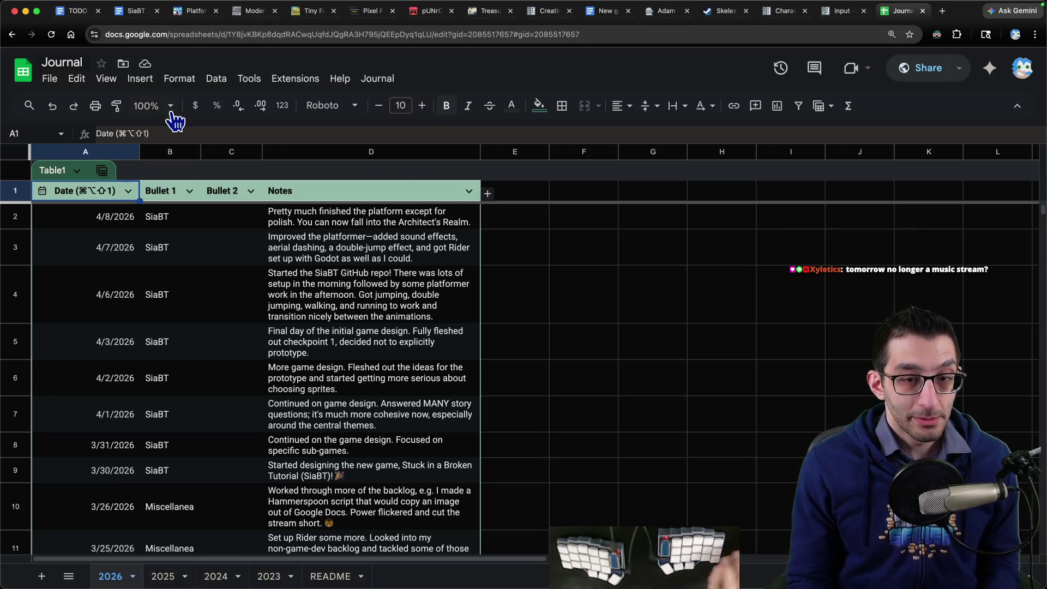
In a new VS Code file, write 'full days to music' with an indented 'Frida' line, then return to Chrome.
{"action": "key", "text": "super+Tab"}
{"action": "key", "text": "super+n"}
{"action": "type", "text": "full days to music"}
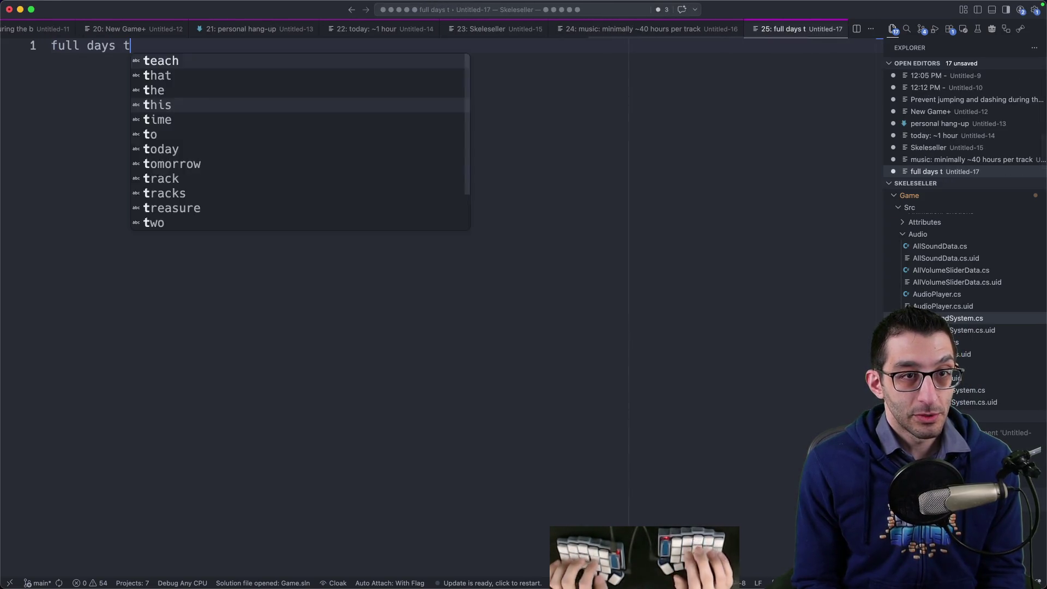
{"action": "key", "text": "Return"}
{"action": "key", "text": "Tab"}
{"action": "type", "text": "Frida"}
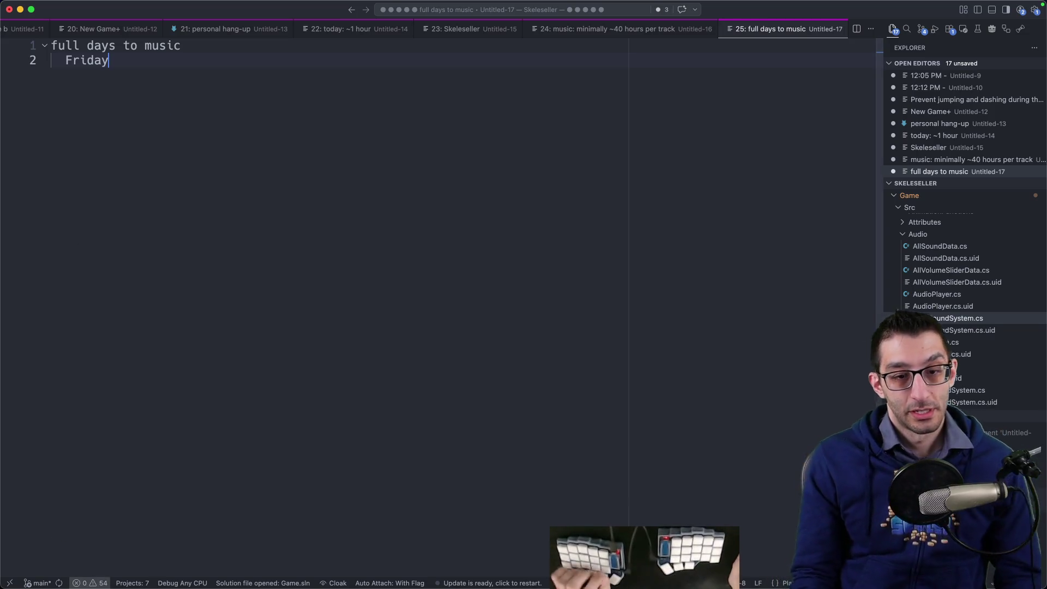
{"action": "left_click", "coordinate": [167, 564]}
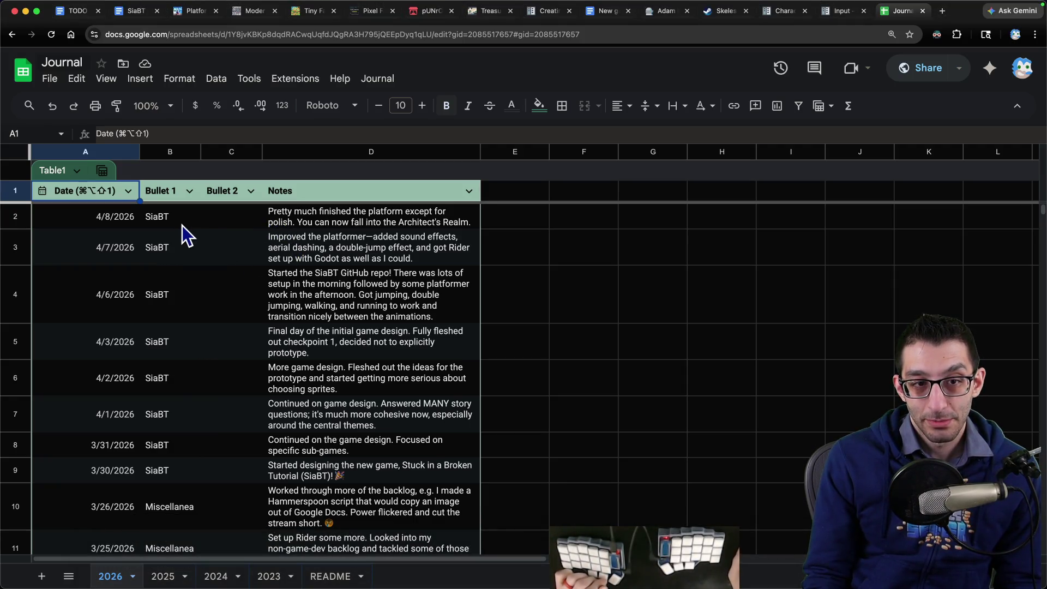
Extend the 4/8/2026 note with 'and enter the office, but then nothing is there.', then return to TODO.
{"action": "left_click", "coordinate": [298, 224]}
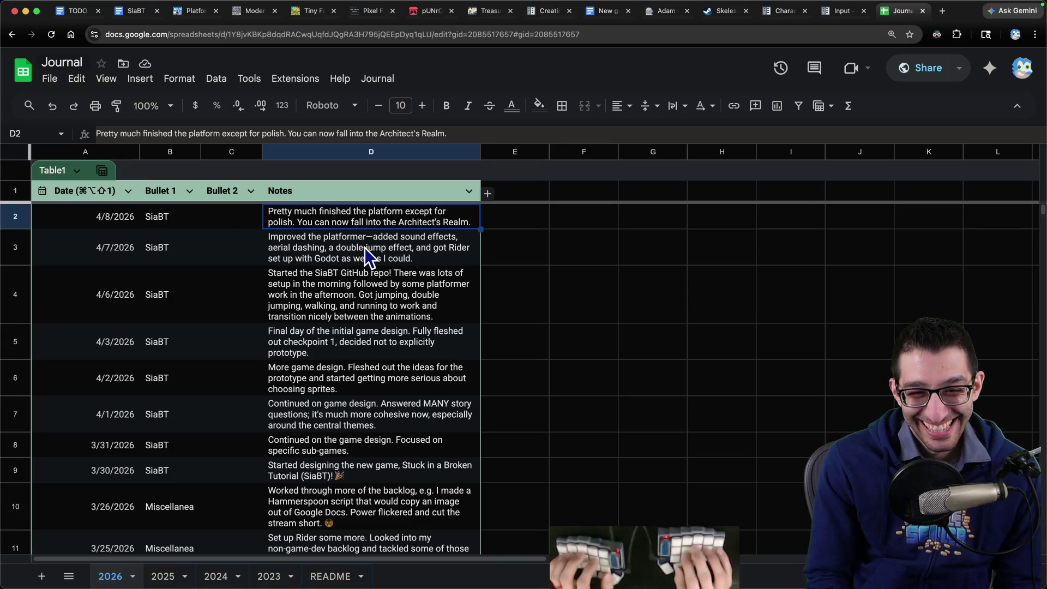
{"action": "key", "text": "Return"}
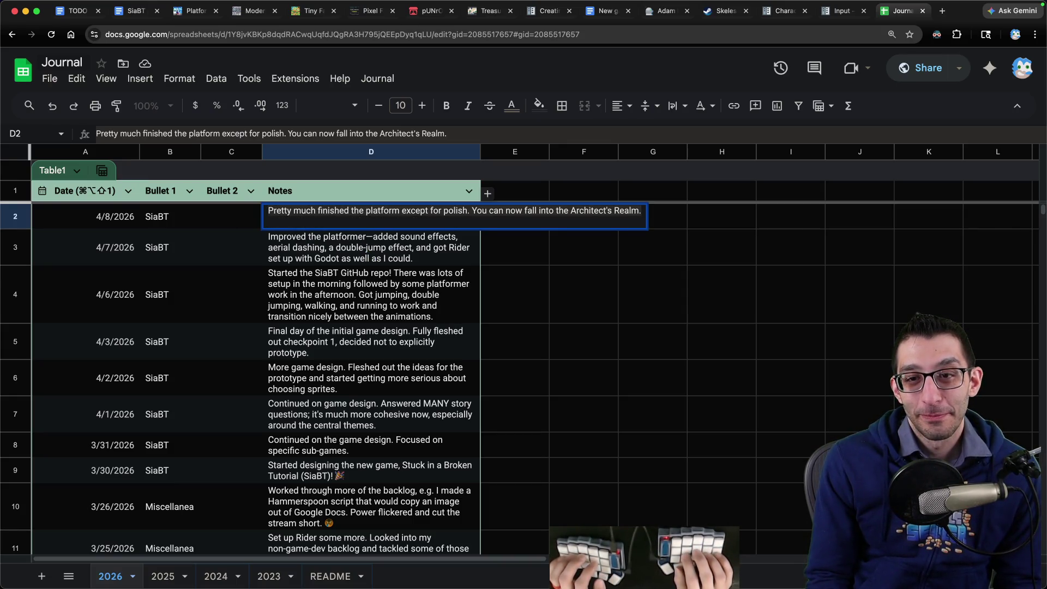
{"action": "key", "text": "BackSpace"}
{"action": "type", "text": "and enter the"}
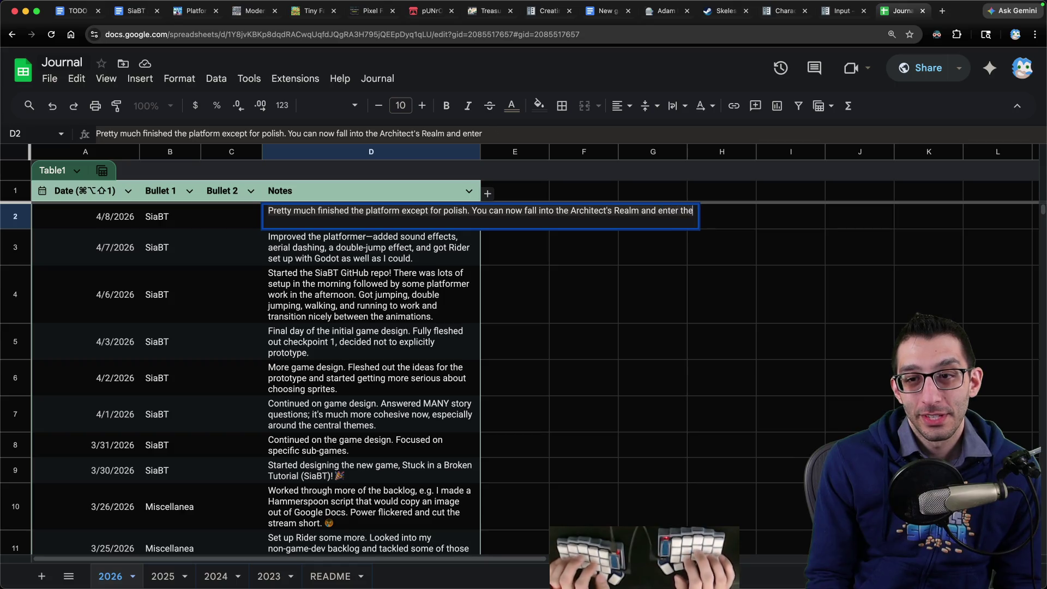
{"action": "type", "text": " office, but then nothing"}
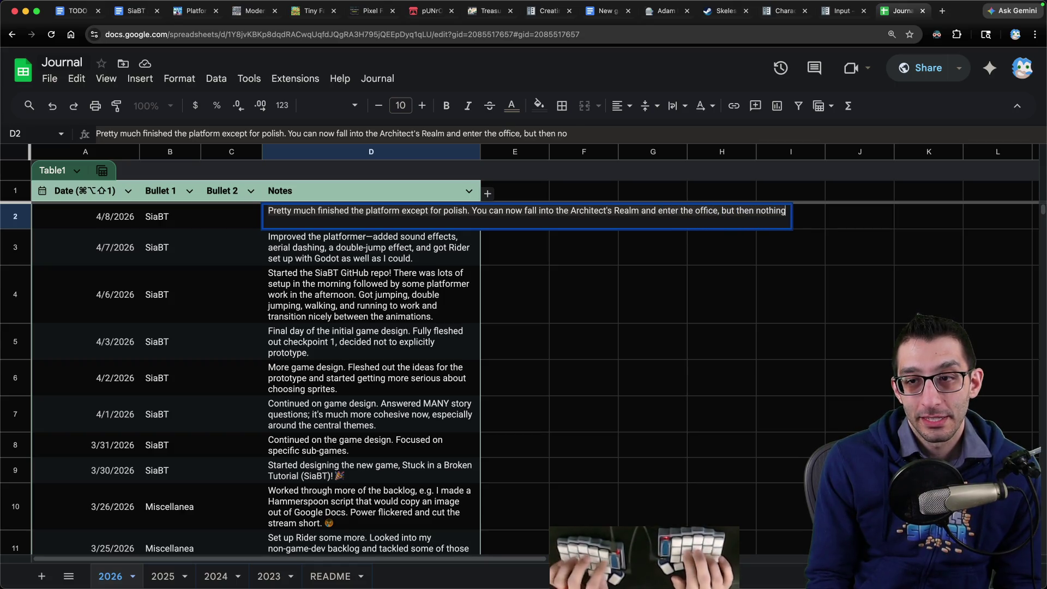
{"action": "type", "text": " is there."}
{"action": "key", "text": "Return"}
{"action": "left_click", "coordinate": [371, 222]}
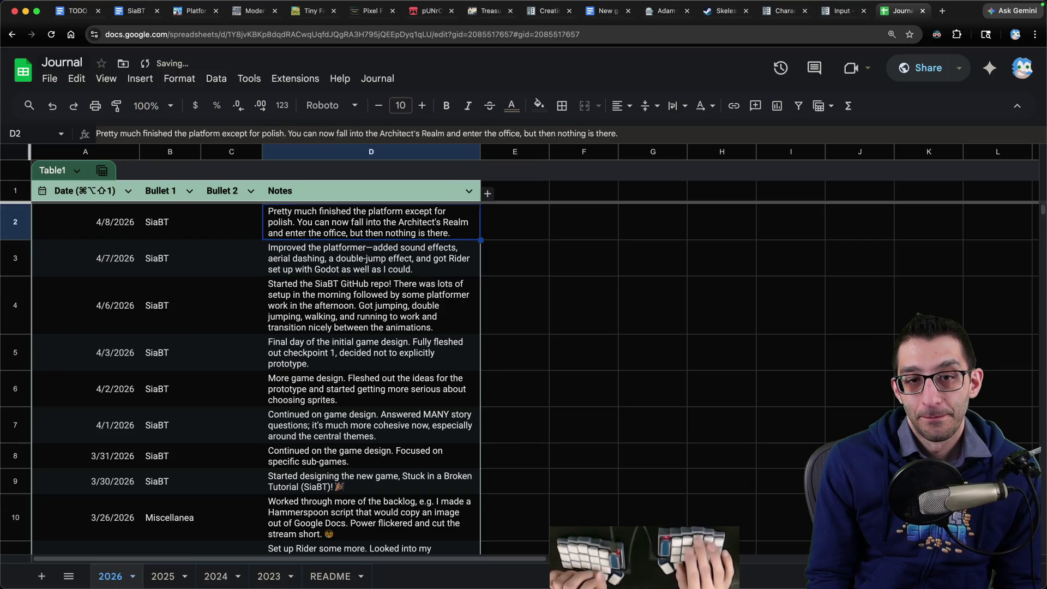
{"action": "key", "text": "super+1"}
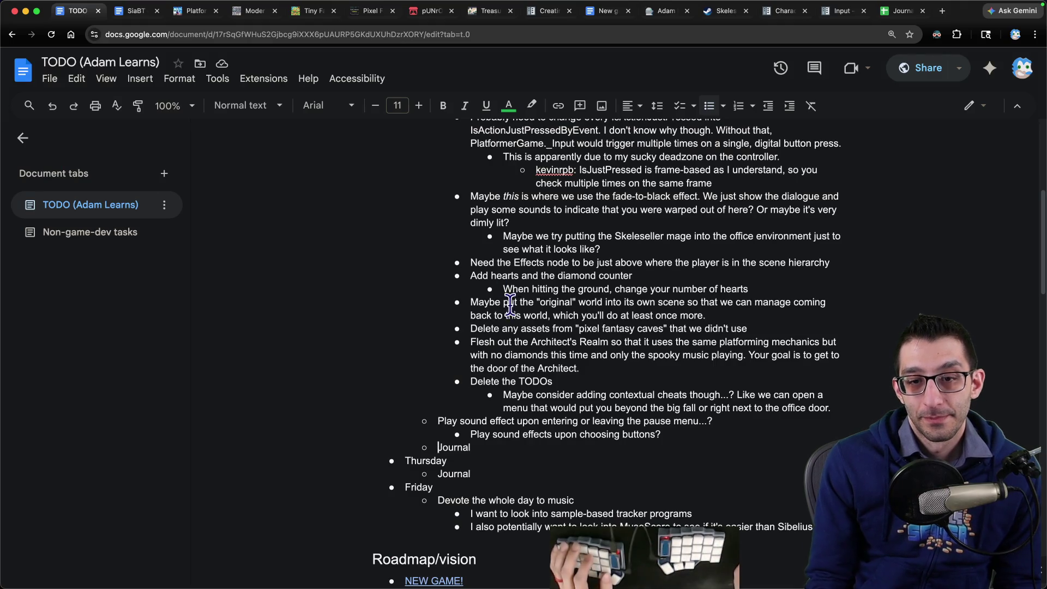
Add a Thursday sub-item: get the dimly lit office scene working, with the Architect's teleport line.
{"action": "scroll", "coordinate": [511, 306], "scroll_direction": "up", "scroll_amount": 10}
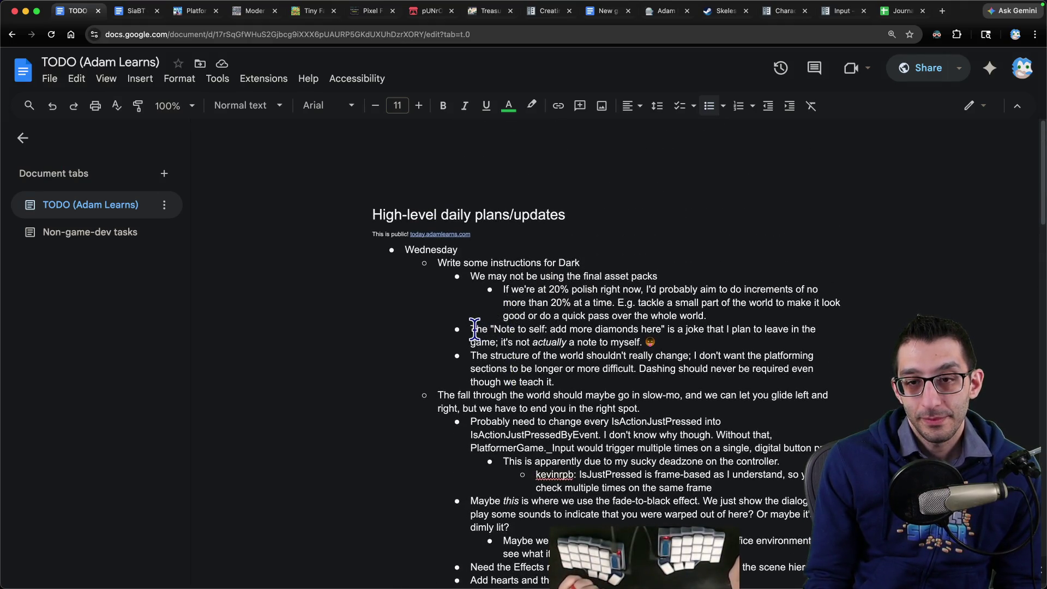
{"action": "scroll", "coordinate": [460, 327], "scroll_direction": "down", "scroll_amount": 5}
{"action": "scroll", "coordinate": [460, 327], "scroll_direction": "down", "scroll_amount": 5}
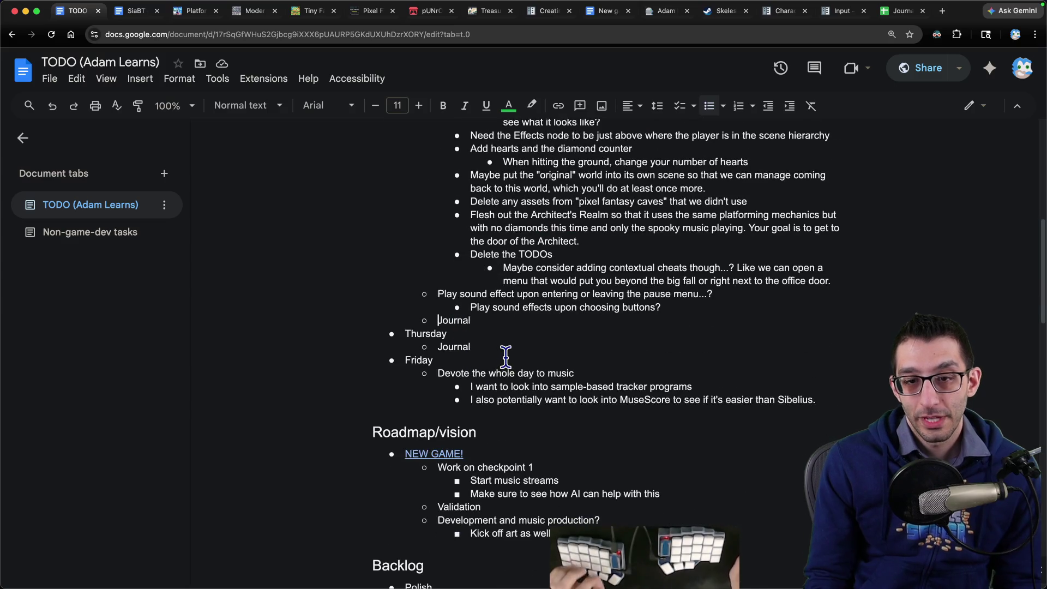
{"action": "left_click", "coordinate": [460, 333]}
{"action": "key", "text": "Return"}
{"action": "key", "text": "Tab"}
{"action": "type", "text": "Get the office scene work"}
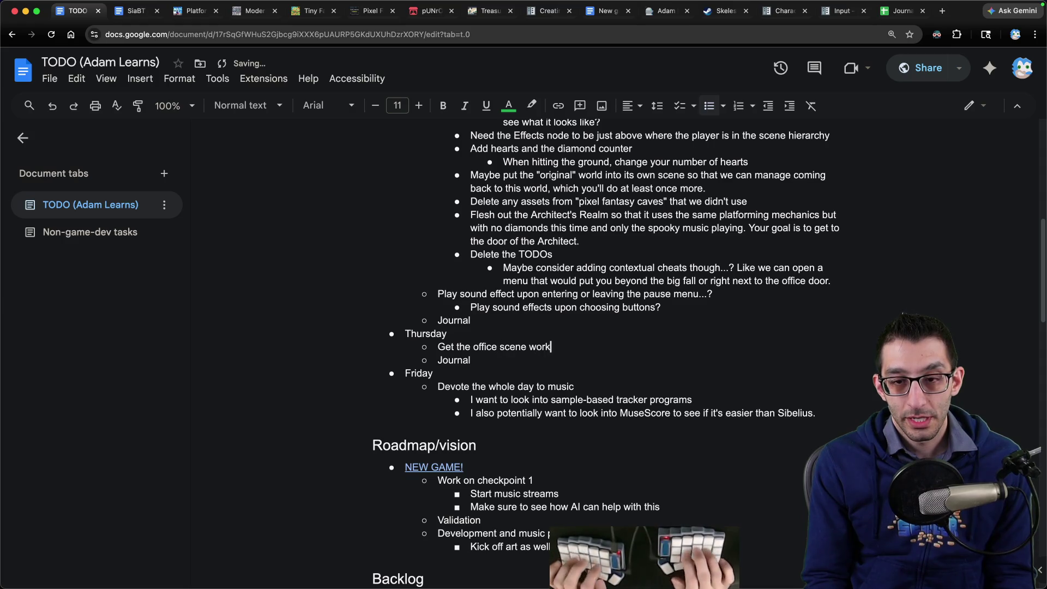
{"action": "type", "text": "ing. It should be dim"}
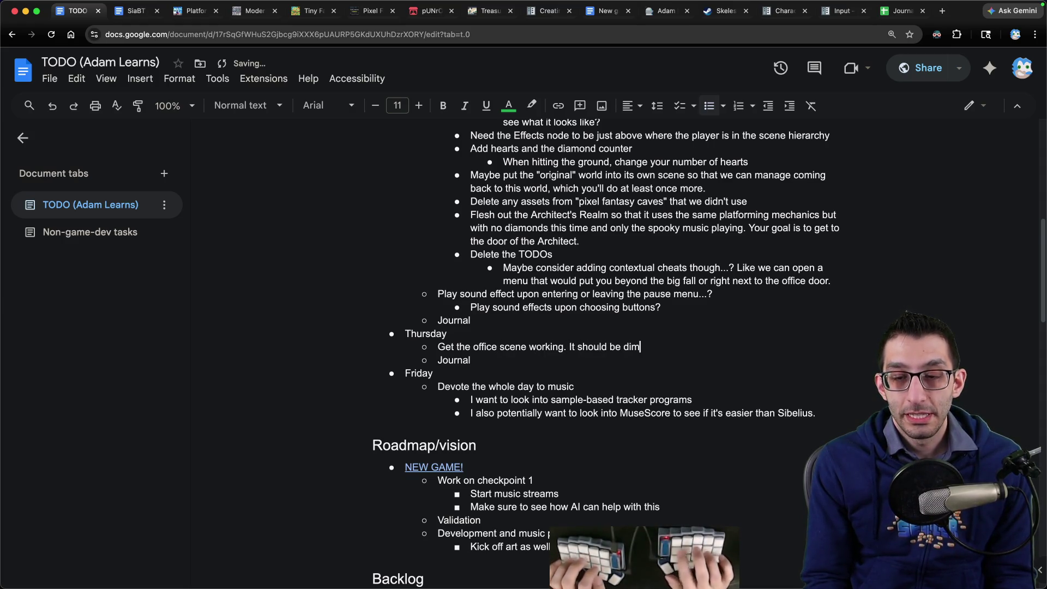
{"action": "type", "text": "ly lit. The Arc"}
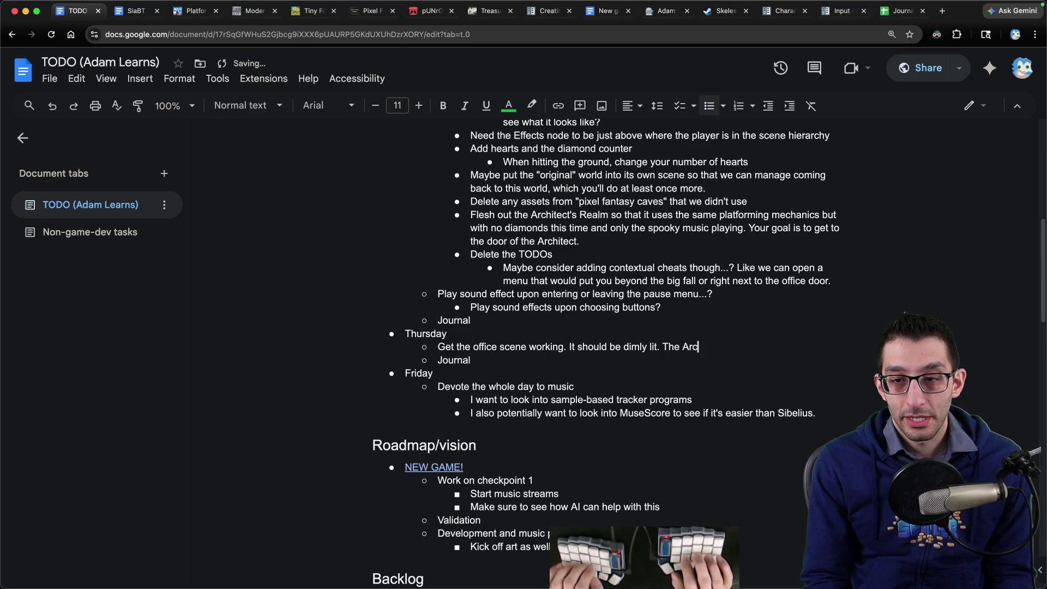
{"action": "type", "text": "hitect should say t"}
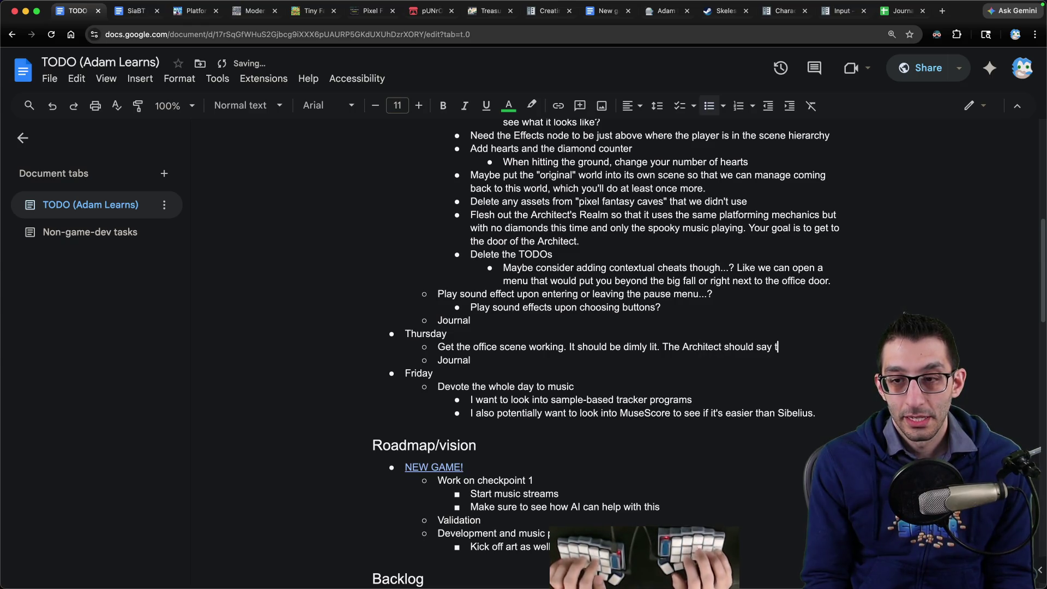
{"action": "type", "text": "o get out and then zap"}
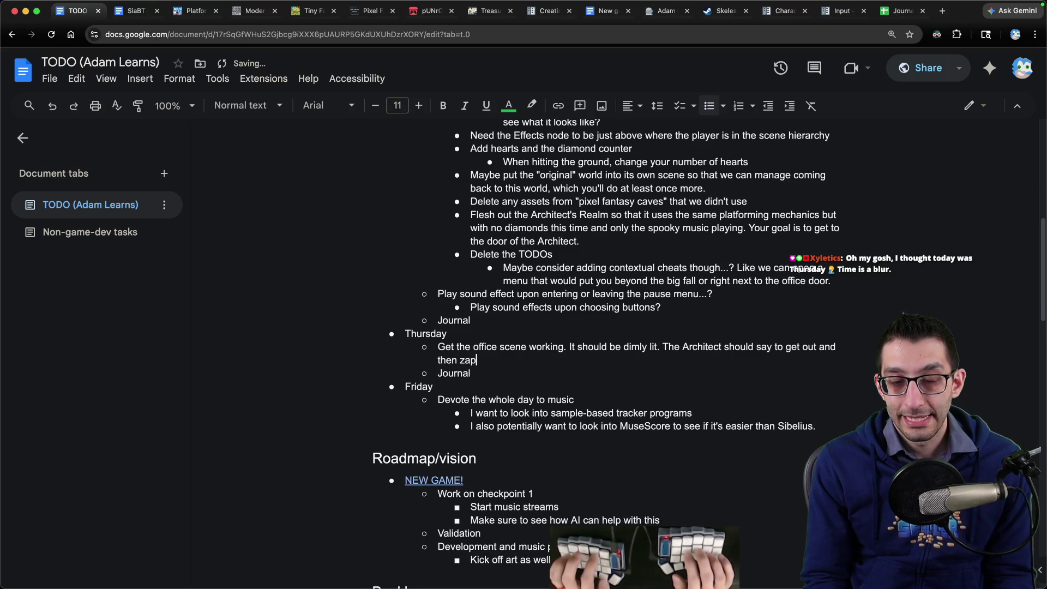
{"action": "key", "text": "BackSpace"}
{"action": "key", "text": "BackSpace"}
{"action": "key", "text": "BackSpace"}
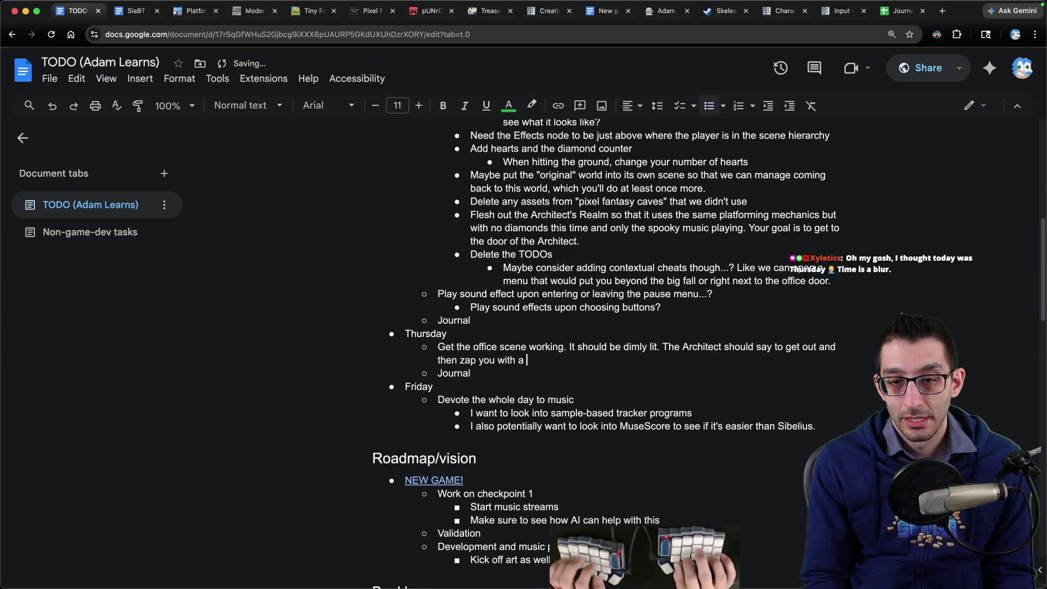
{"action": "type", "text": "spell that teleports you away. Fade to black. Fade back"}
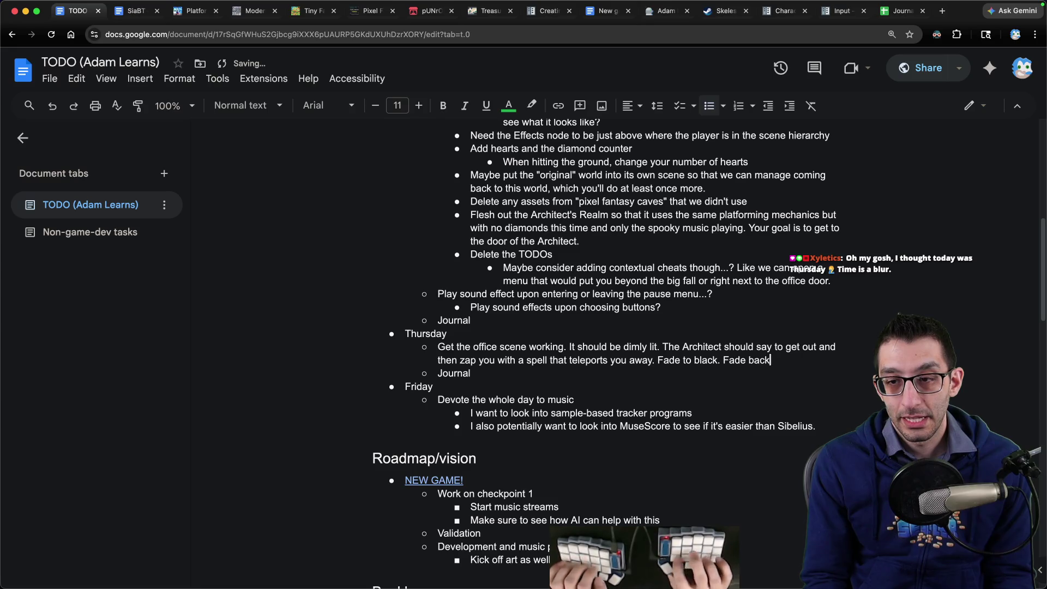
{"action": "type", "text": " in to a new game entir"}
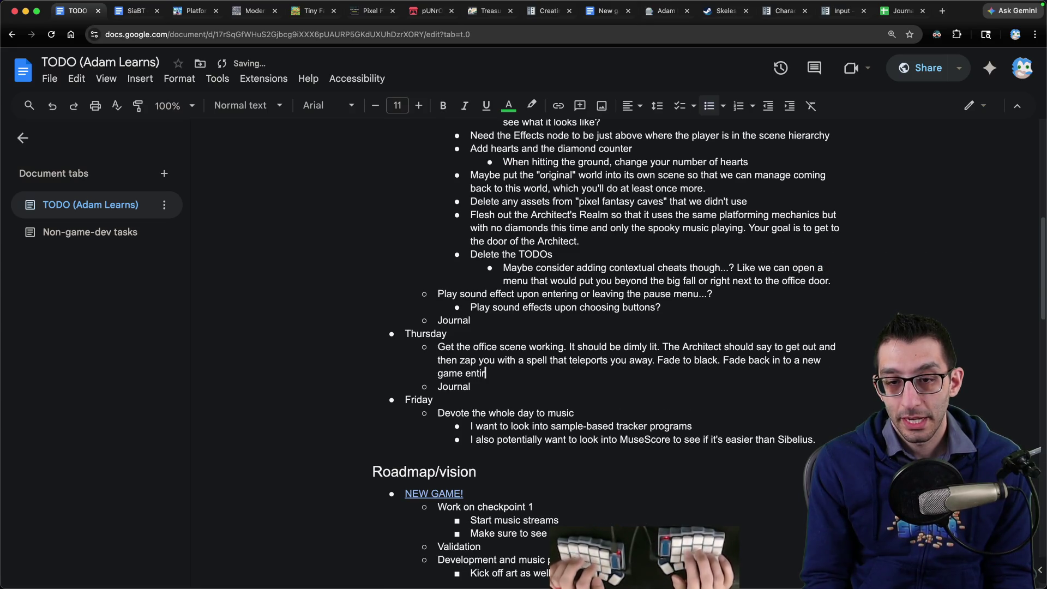
{"action": "type", "text": "ely."}
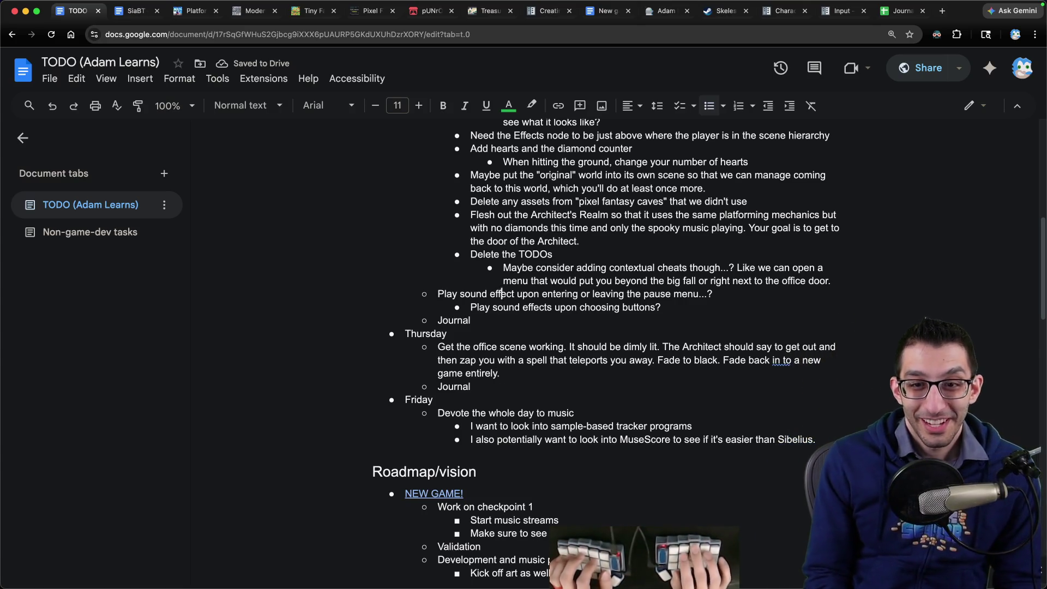
Delete Wednesday's leftover Journal line and its empty bullet.
{"action": "key", "text": "shift+Up"}
{"action": "key", "text": "shift+End"}
{"action": "key", "text": "BackSpace"}
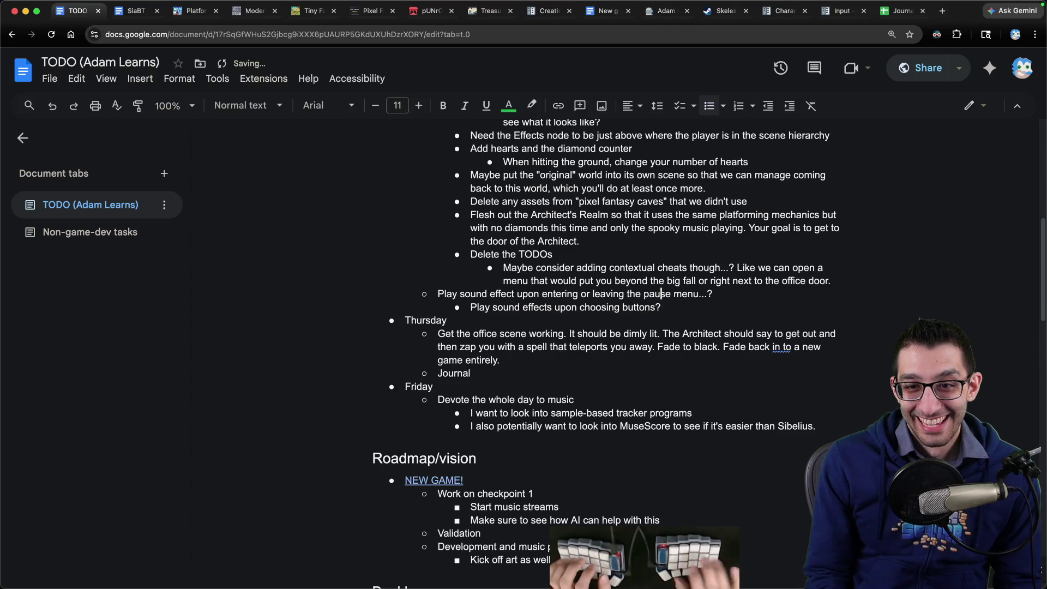
{"action": "scroll", "coordinate": [528, 353], "scroll_direction": "up", "scroll_amount": 5}
{"action": "scroll", "coordinate": [528, 353], "scroll_direction": "up", "scroll_amount": 4}
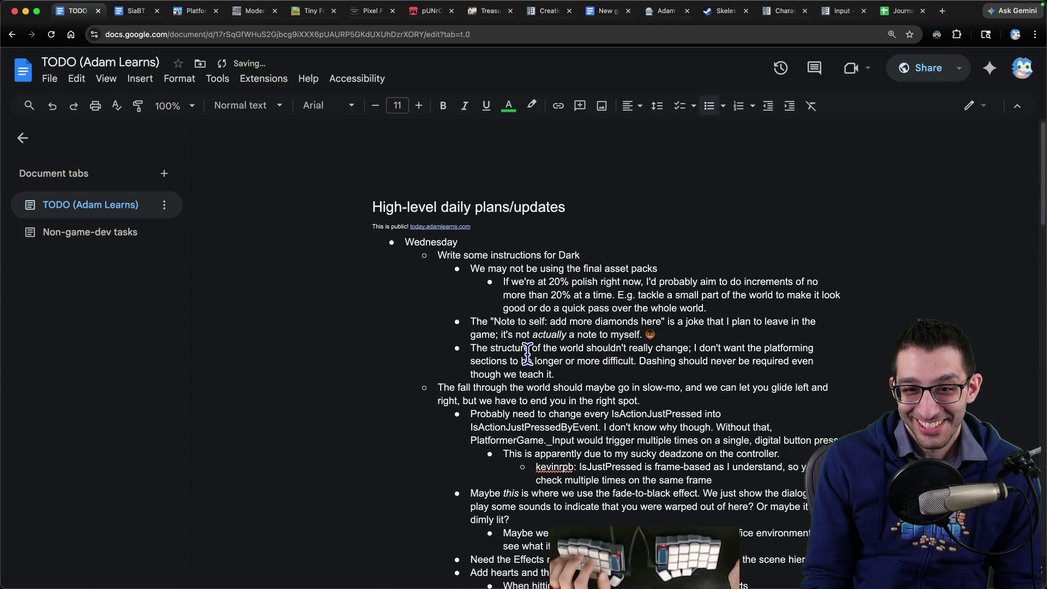
{"action": "scroll", "coordinate": [528, 354], "scroll_direction": "down", "scroll_amount": 3}
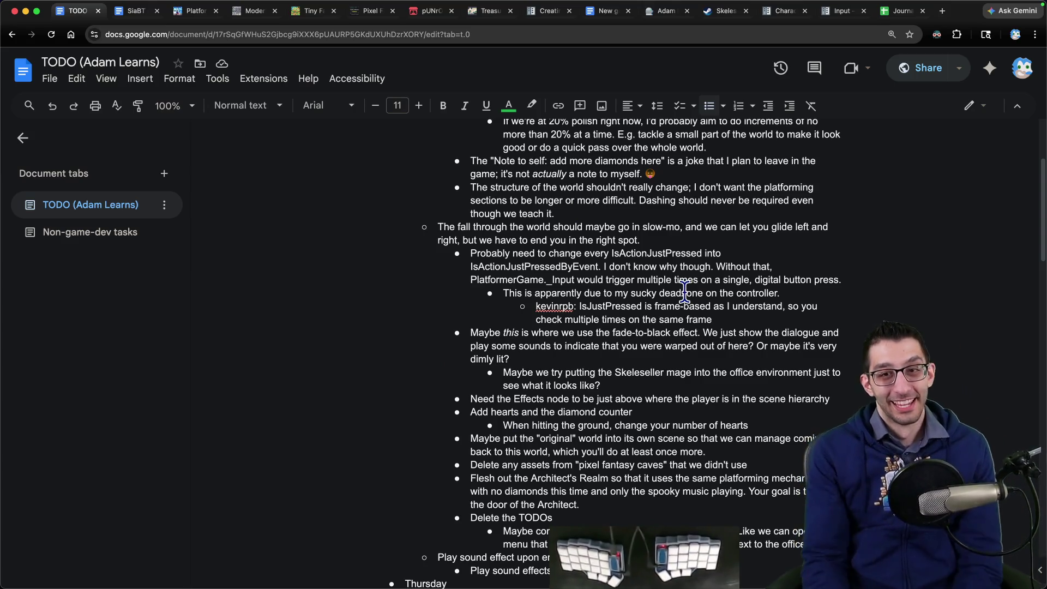
{"action": "mouse_move", "coordinate": [538, 578]}
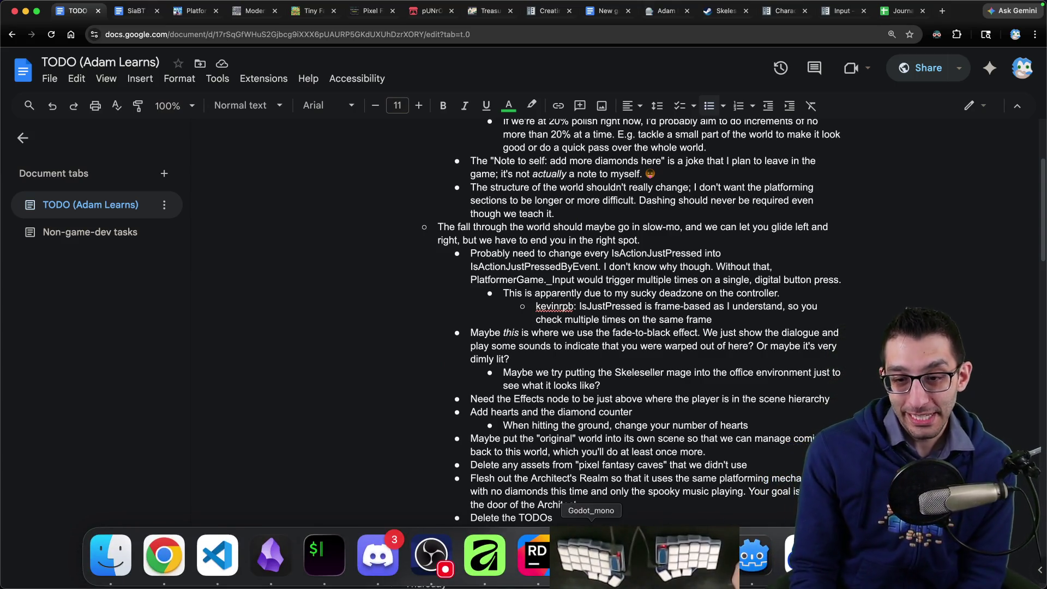
Switch to Godot and open PlatformerGame.tscn via the quick scene finder using 'plat'.
{"action": "left_click", "coordinate": [754, 556]}
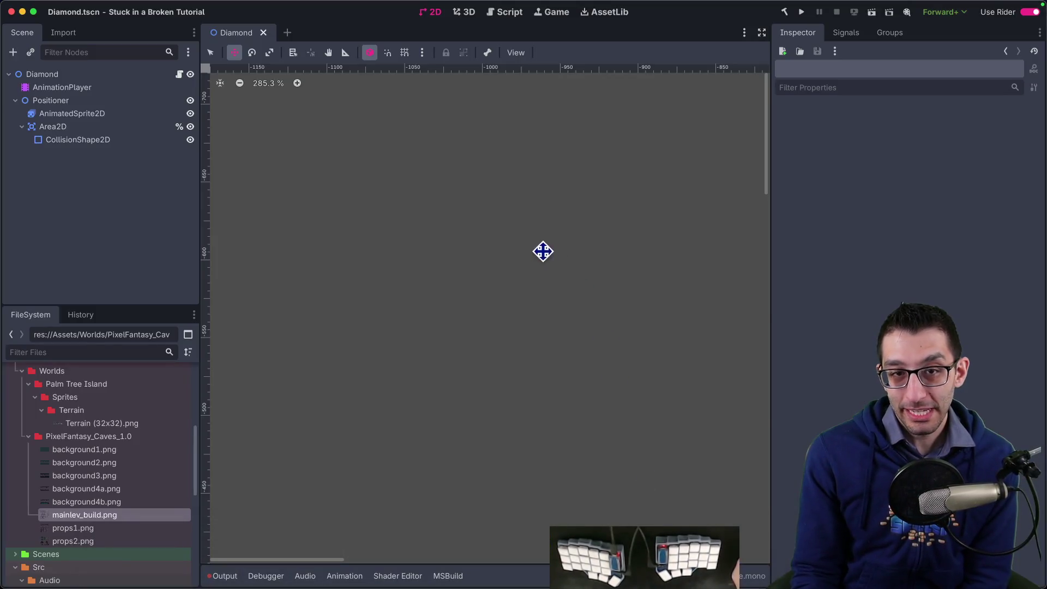
{"action": "scroll", "coordinate": [504, 350], "scroll_direction": "down", "scroll_amount": 5}
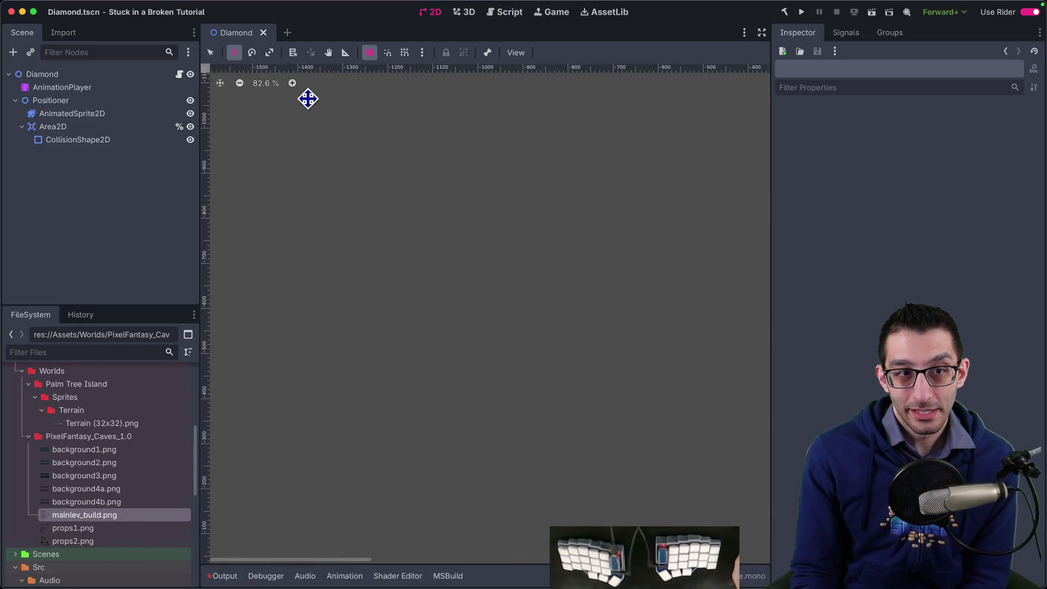
{"action": "key", "text": "super+shift+o"}
{"action": "type", "text": "plat"}
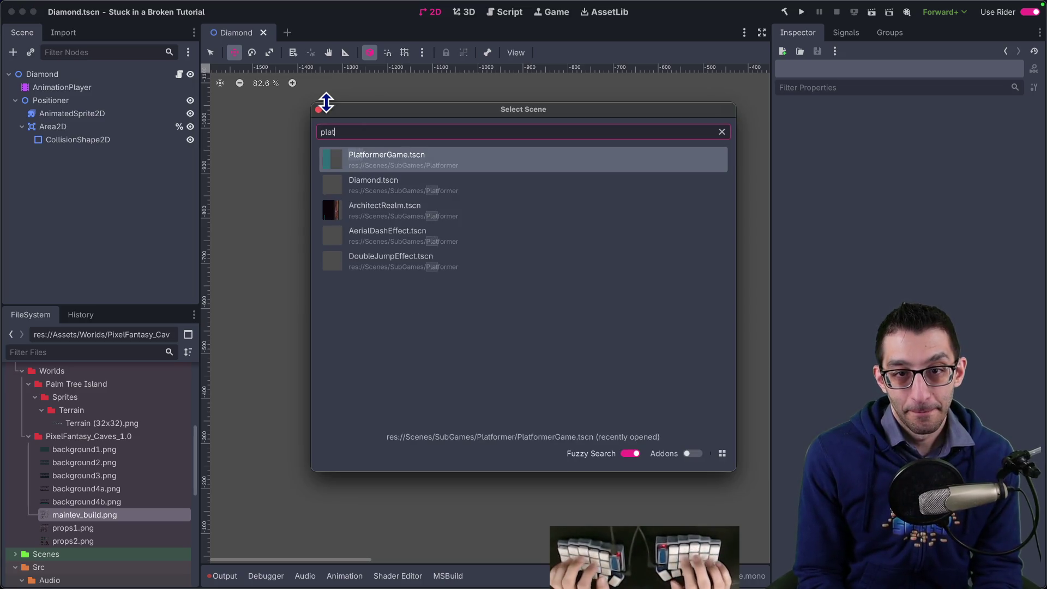
{"action": "key", "text": "Return"}
Zoom and pan the 2D canvas to review the level's tiled block area.
{"action": "scroll", "coordinate": [387, 164], "scroll_direction": "down", "scroll_amount": 8}
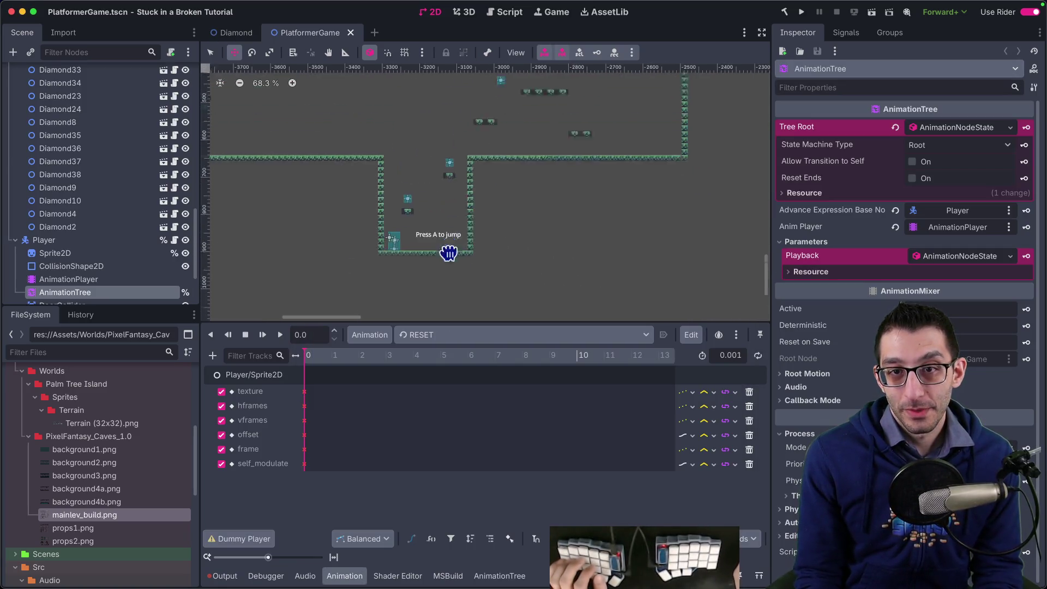
{"action": "scroll", "coordinate": [447, 238], "scroll_direction": "down", "scroll_amount": 2}
{"action": "scroll", "coordinate": [458, 285], "scroll_direction": "up", "scroll_amount": 5}
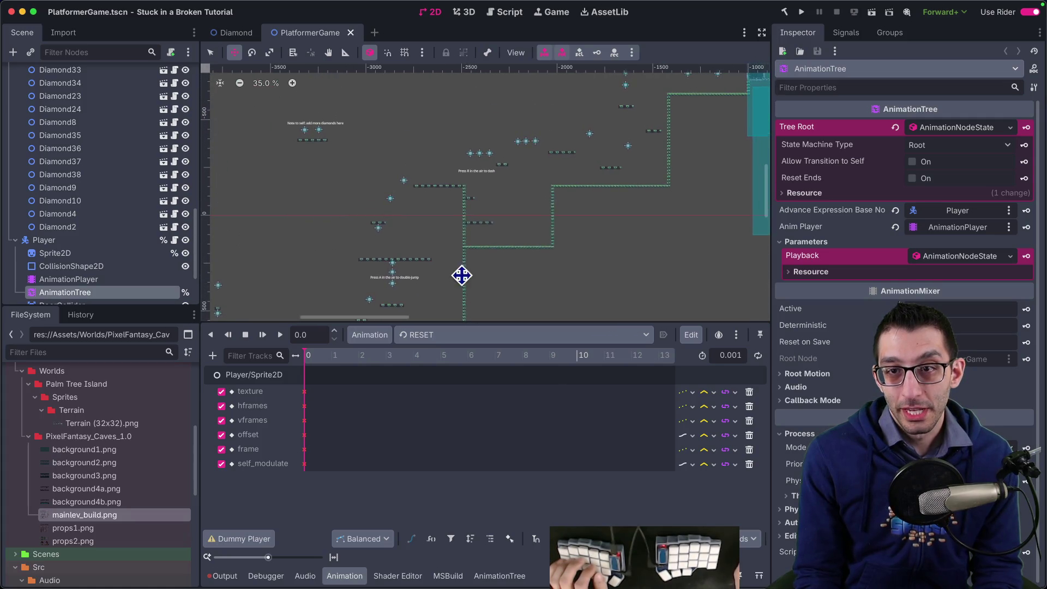
{"action": "scroll", "coordinate": [460, 276], "scroll_direction": "right", "scroll_amount": 5}
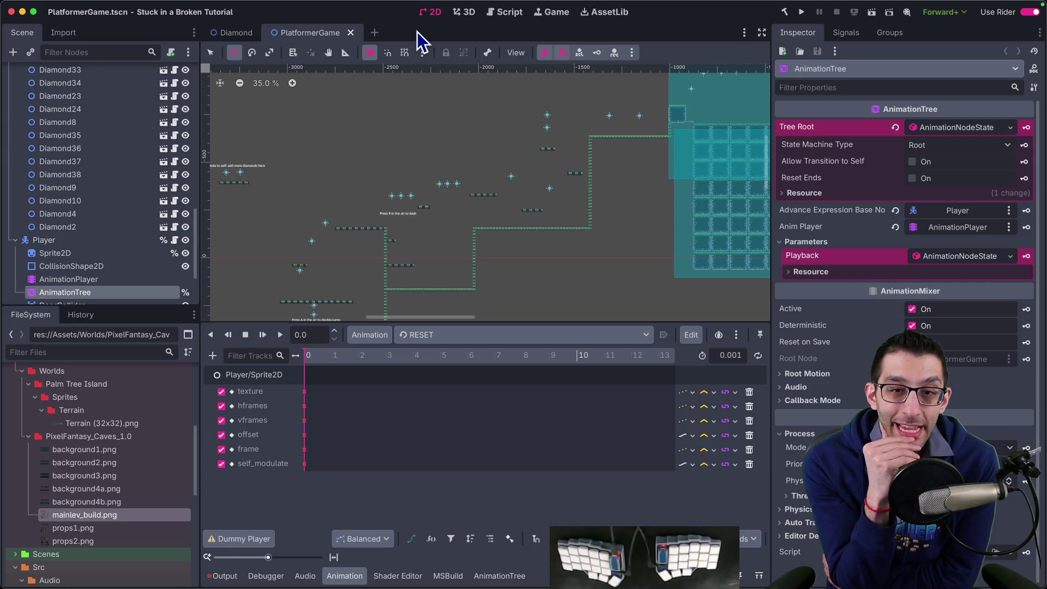
{"action": "scroll", "coordinate": [461, 161], "scroll_direction": "up", "scroll_amount": 5}
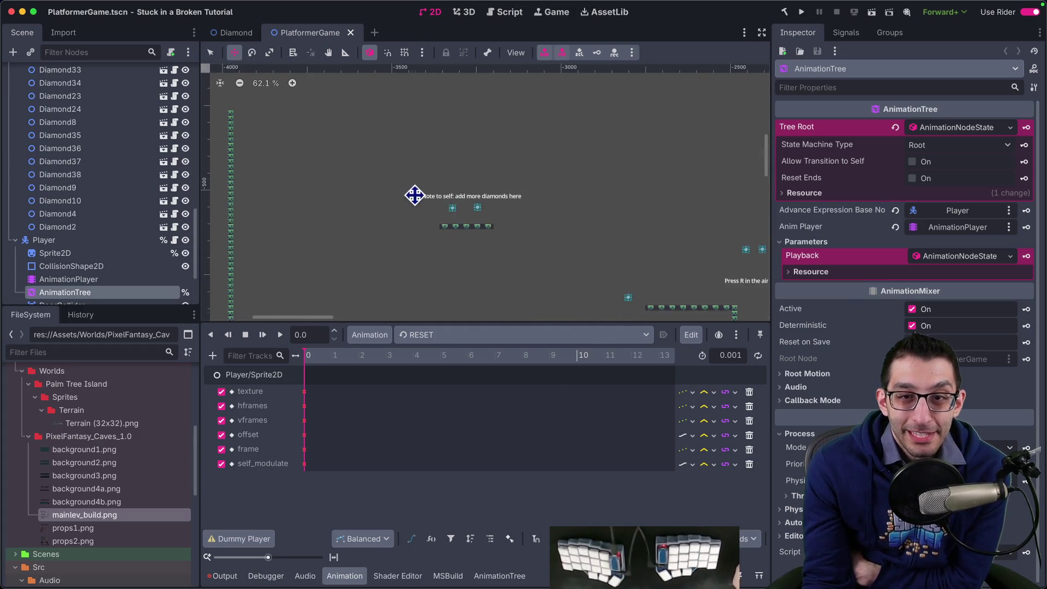
{"action": "scroll", "coordinate": [444, 197], "scroll_direction": "up", "scroll_amount": 10}
{"action": "scroll", "coordinate": [327, 194], "scroll_direction": "down", "scroll_amount": 2}
{"action": "scroll", "coordinate": [619, 189], "scroll_direction": "down", "scroll_amount": 9}
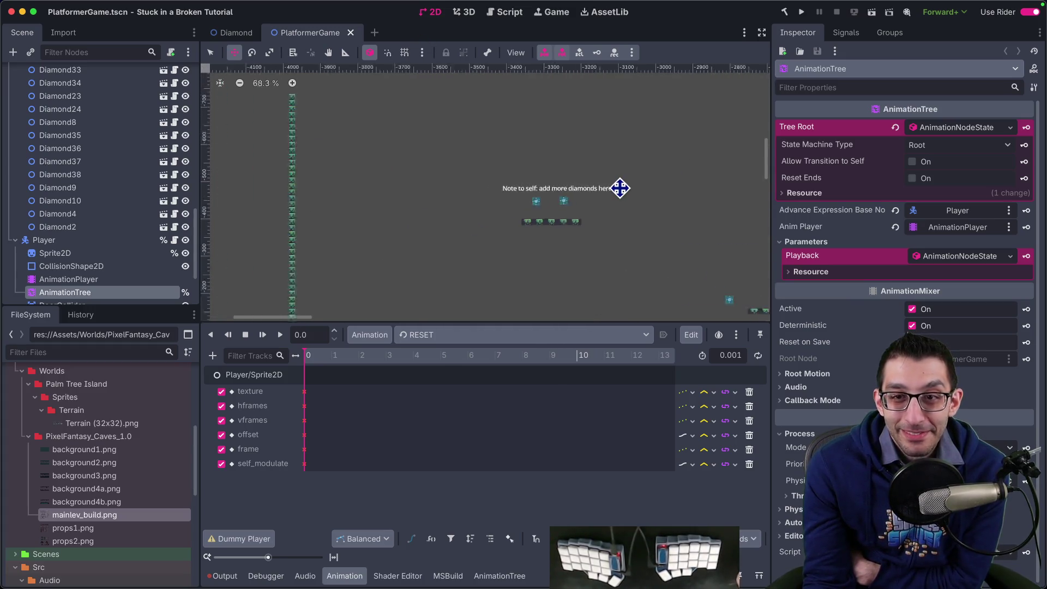
{"action": "scroll", "coordinate": [620, 188], "scroll_direction": "down", "scroll_amount": 3}
{"action": "mouse_move", "coordinate": [536, 158]}
{"action": "left_mouse_down"}
{"action": "mouse_move", "coordinate": [337, 154]}
{"action": "mouse_move", "coordinate": [358, 219]}
{"action": "mouse_move", "coordinate": [342, 173]}
{"action": "left_mouse_up"}
{"action": "left_click_drag", "start_coordinate": [570, 320], "coordinate": [578, 462]}
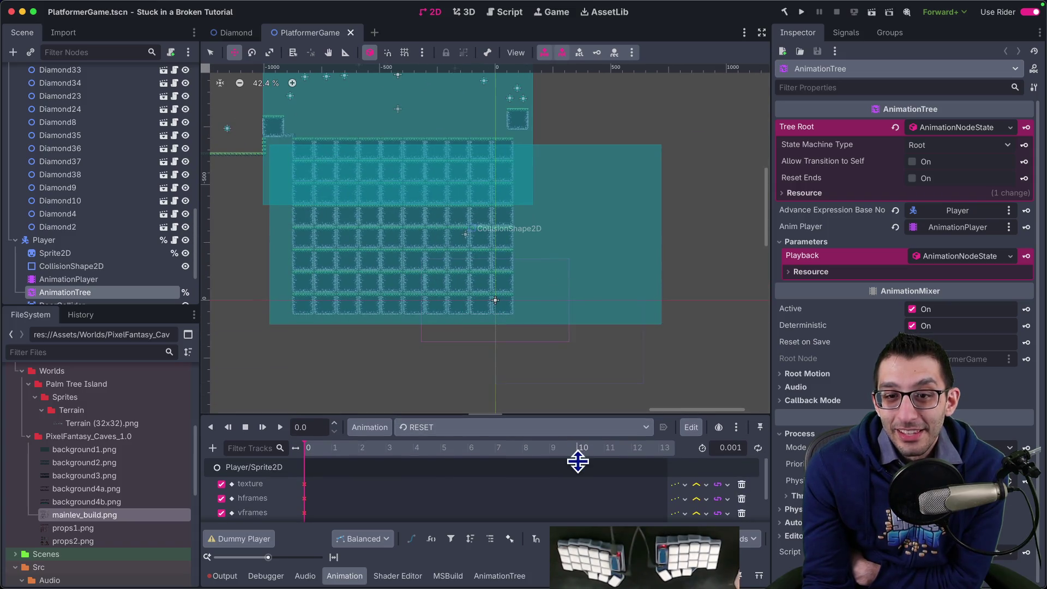